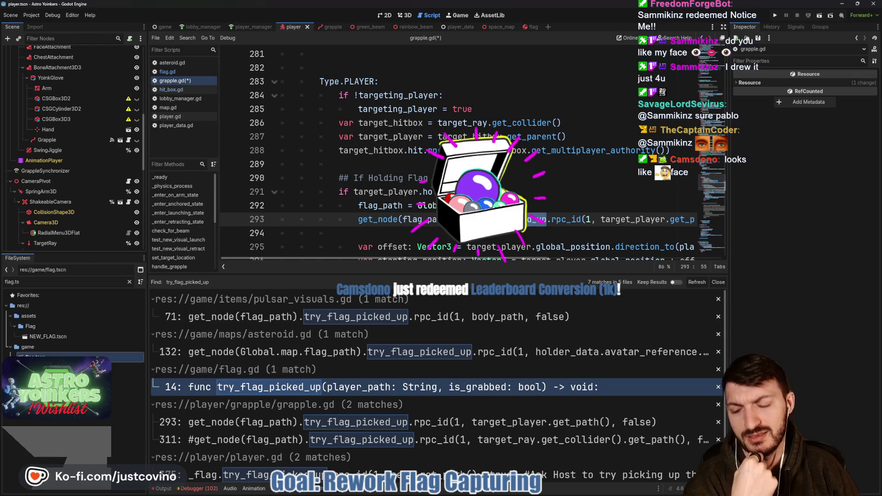
- Place the cursor on empty line 294 and run the project in debug
{"action": "scroll", "coordinate": [459, 156], "scroll_direction": "down", "scroll_amount": 2}
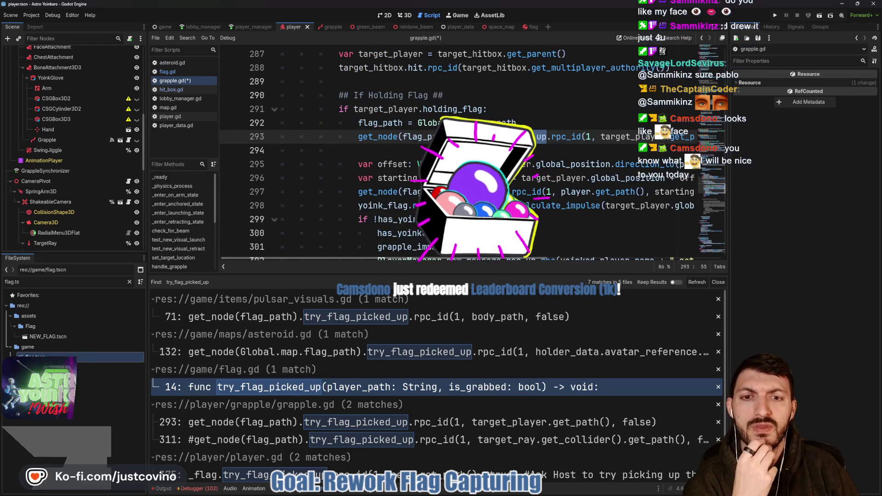
{"action": "scroll", "coordinate": [432, 185], "scroll_direction": "down", "scroll_amount": 1}
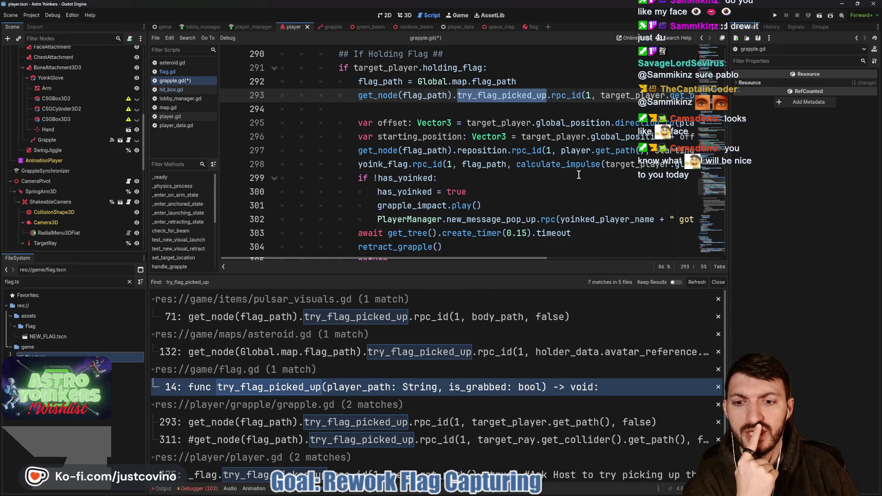
{"action": "scroll", "coordinate": [579, 175], "scroll_direction": "up", "scroll_amount": 1}
{"action": "left_click", "coordinate": [460, 148]}
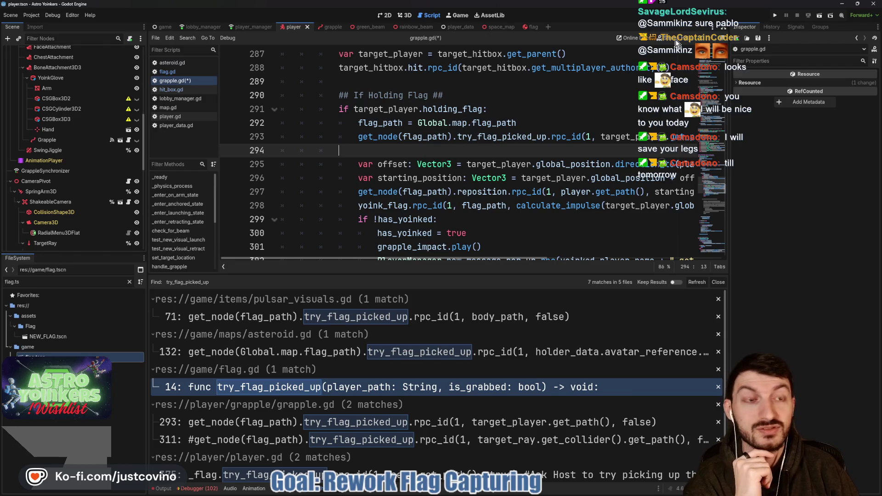
{"action": "left_click", "coordinate": [774, 16]}
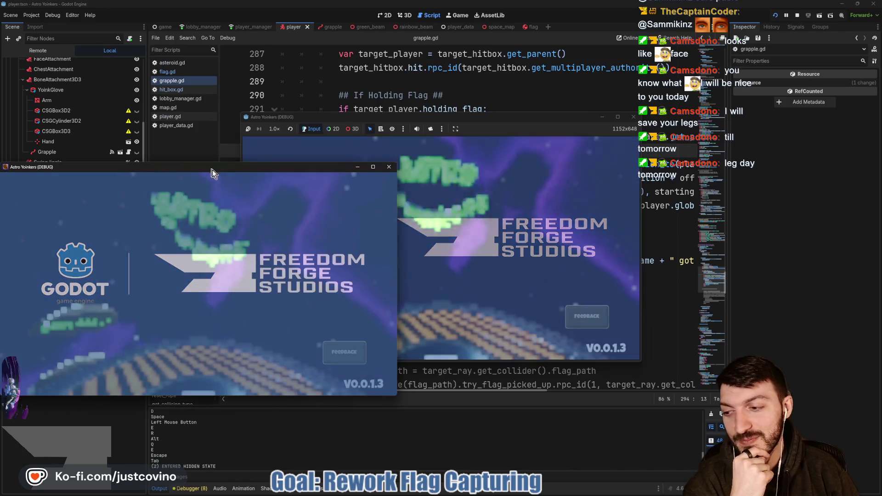
- Arrange the two debug game windows side by side and start a game in the left one
{"action": "left_click_drag", "start_coordinate": [212, 169], "coordinate": [633, 150]}
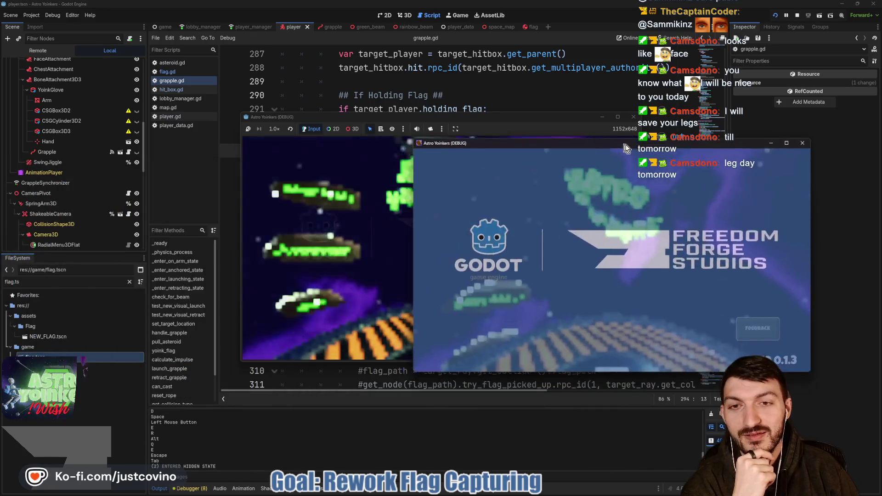
{"action": "mouse_move", "coordinate": [512, 120]}
{"action": "left_mouse_down"}
{"action": "mouse_move", "coordinate": [285, 118]}
{"action": "mouse_move", "coordinate": [295, 135]}
{"action": "left_mouse_up"}
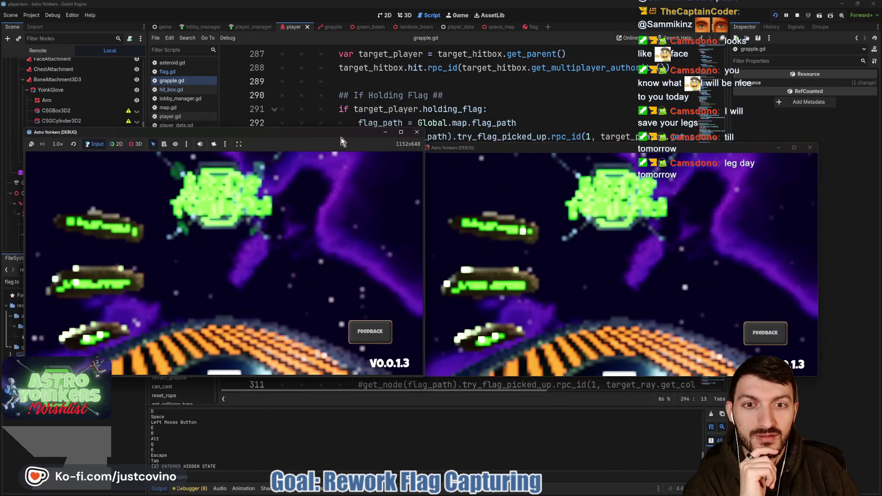
{"action": "left_click_drag", "start_coordinate": [470, 147], "coordinate": [488, 140]}
{"action": "left_click_drag", "start_coordinate": [325, 138], "coordinate": [324, 140]}
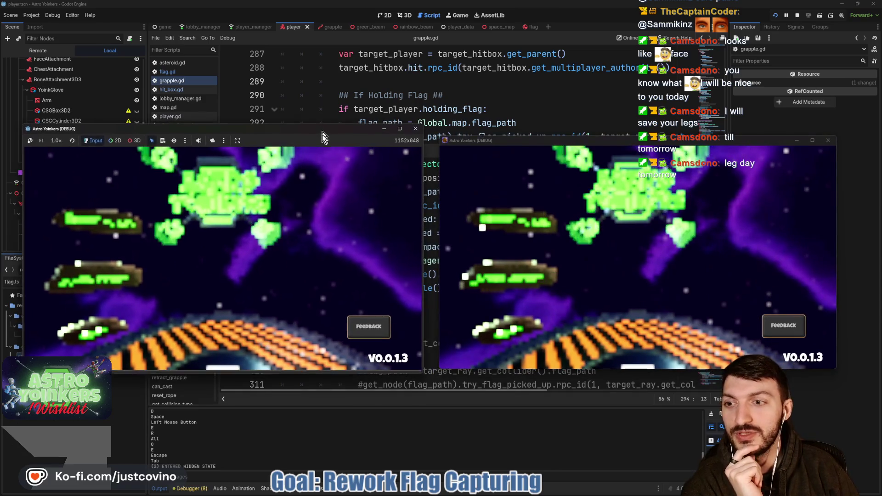
{"action": "left_click", "coordinate": [111, 216]}
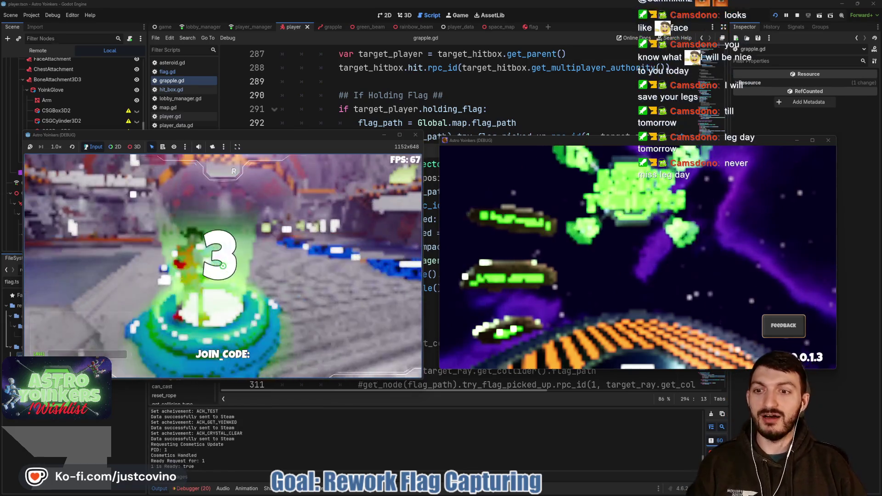
- Pause the left game and join its hosted lobby from the right game window
{"action": "key", "text": "Escape"}
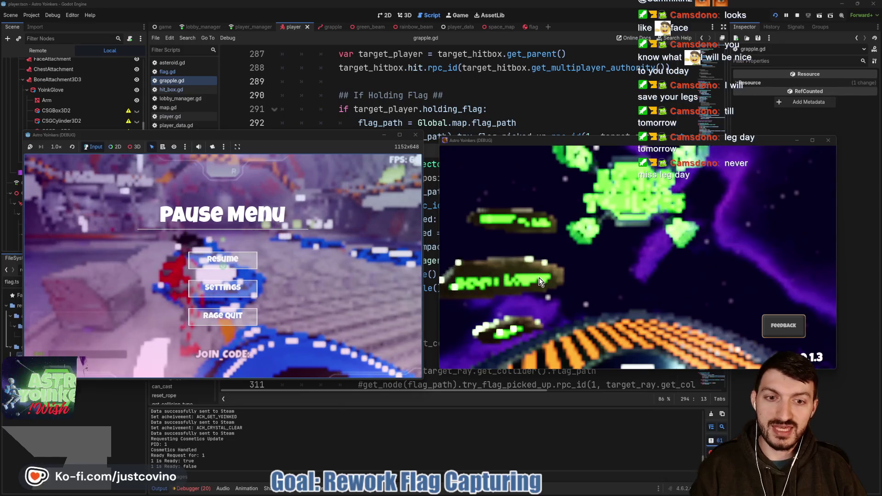
{"action": "left_click", "coordinate": [510, 278]}
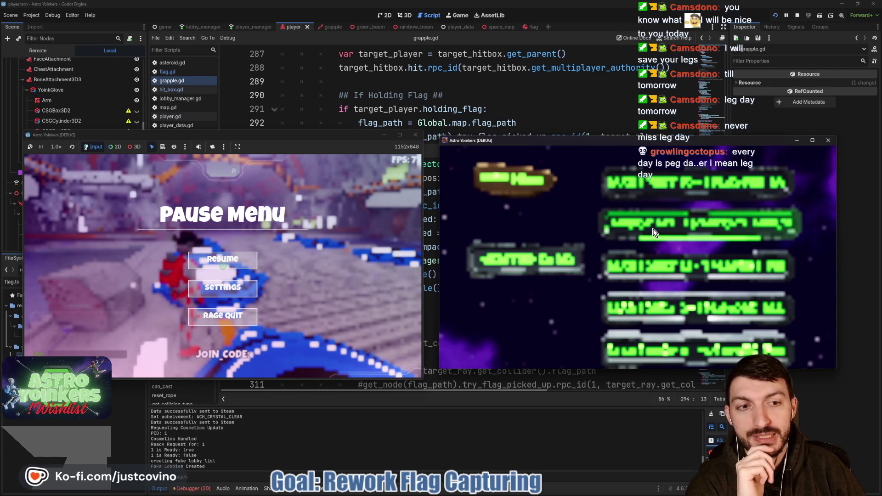
{"action": "left_click", "coordinate": [644, 189]}
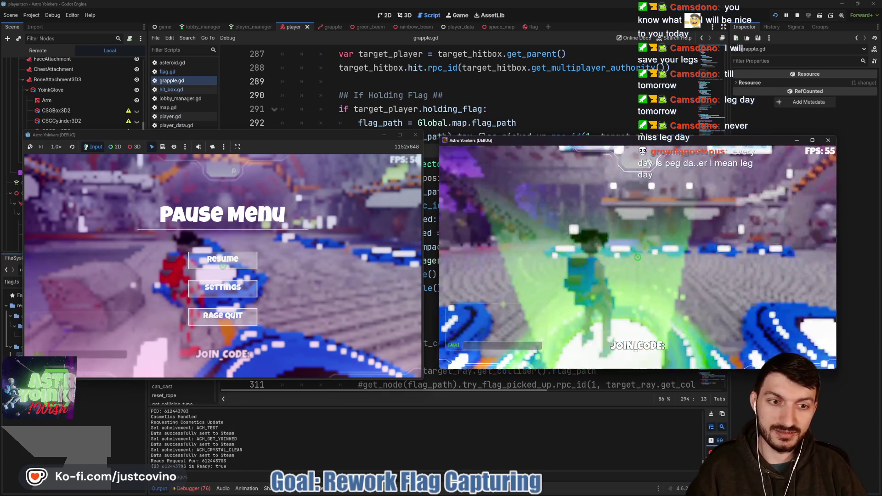
- Pause the right game, resume the left one and fire the grapple at a target
{"action": "key", "text": "Escape"}
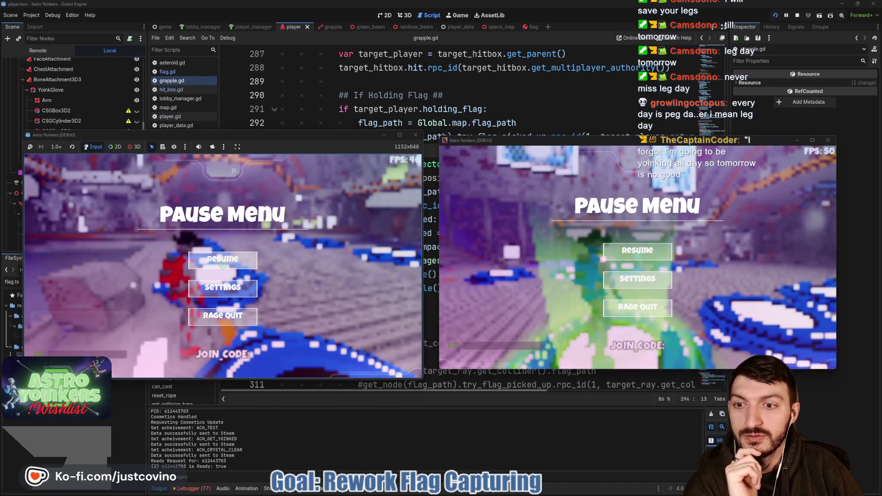
{"action": "left_click", "coordinate": [223, 261]}
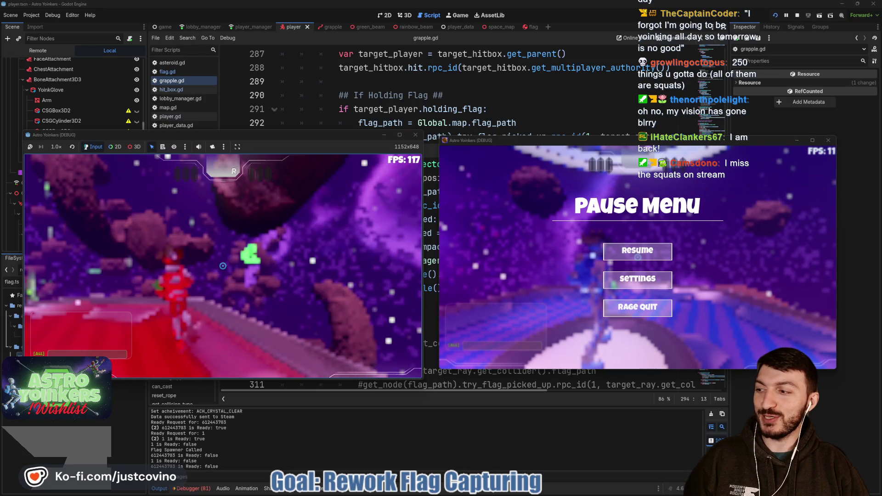
{"action": "left_click", "coordinate": [223, 265]}
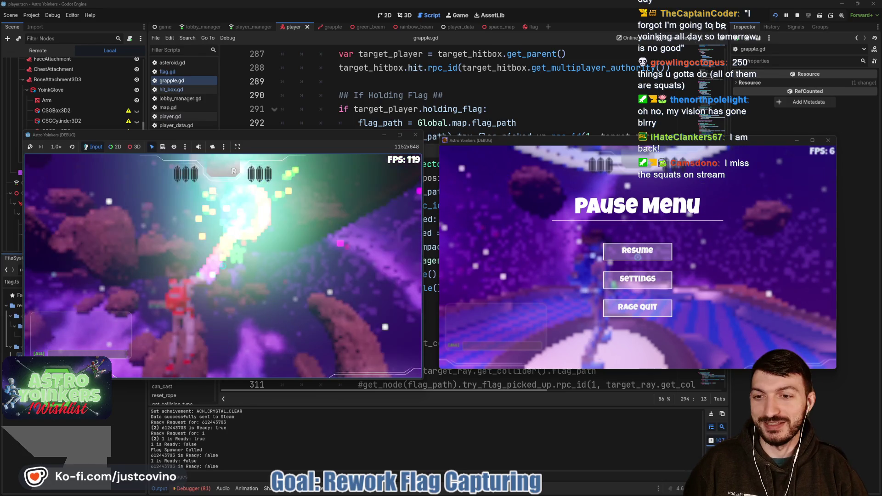
- Grapple around the map with repeated fires and pulls, then stop the game instances with F8
{"action": "right_click", "coordinate": [223, 265]}
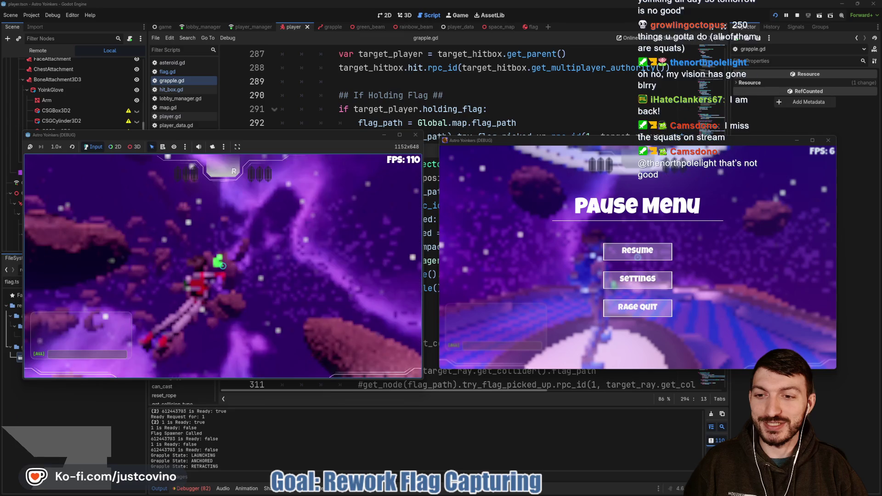
{"action": "left_click", "coordinate": [222, 266]}
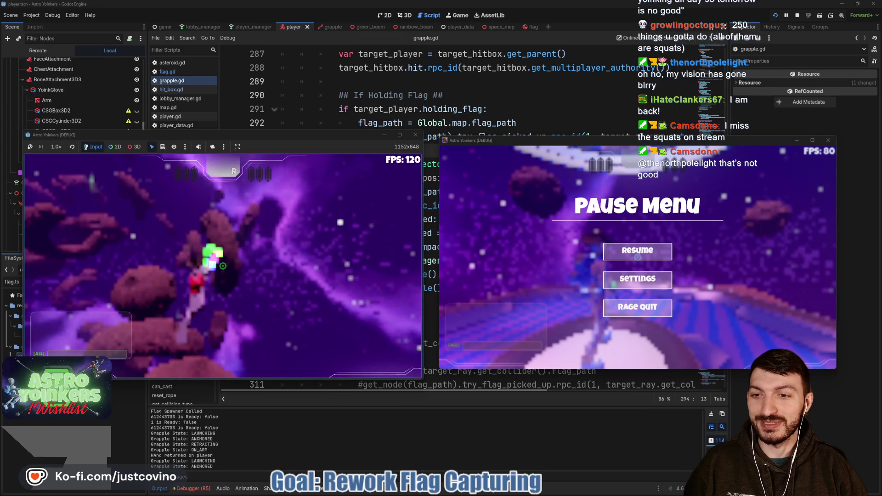
{"action": "right_click", "coordinate": [223, 266]}
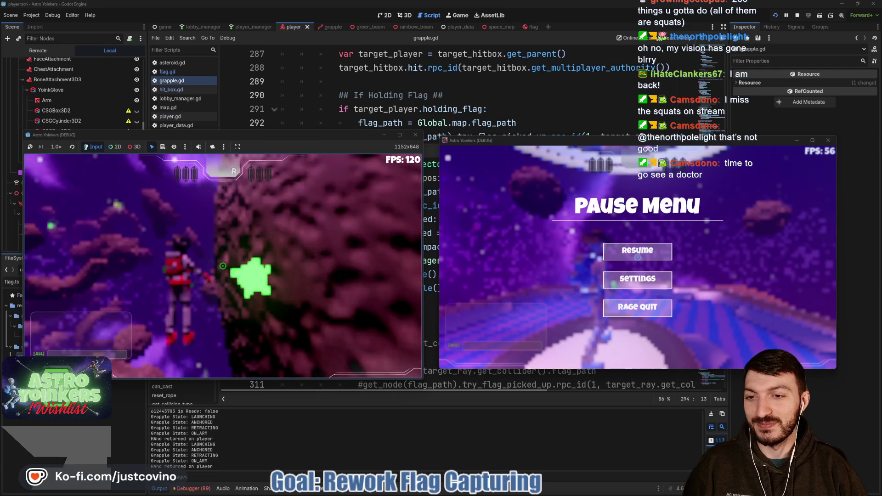
{"action": "left_click", "coordinate": [223, 266]}
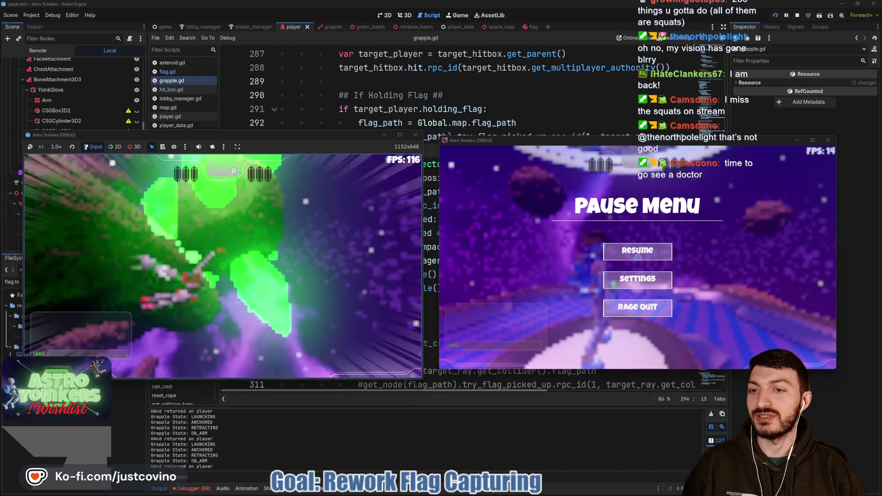
{"action": "left_click", "coordinate": [222, 265]}
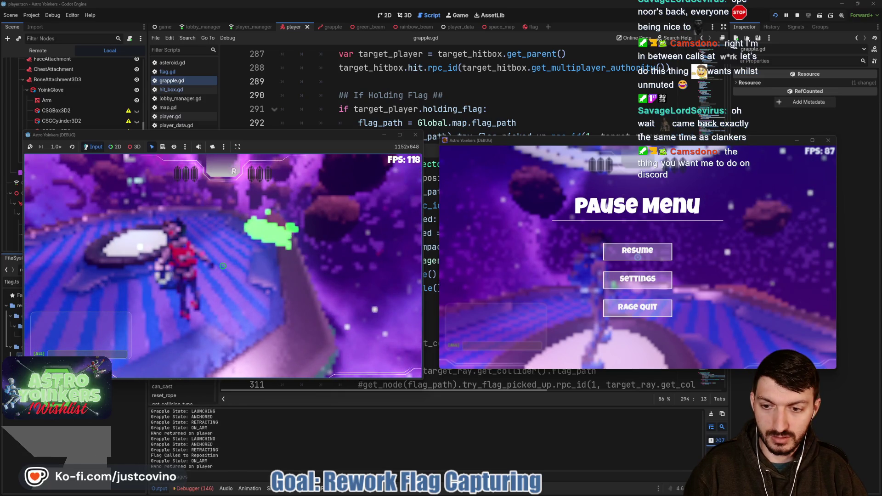
{"action": "key", "text": "F8"}
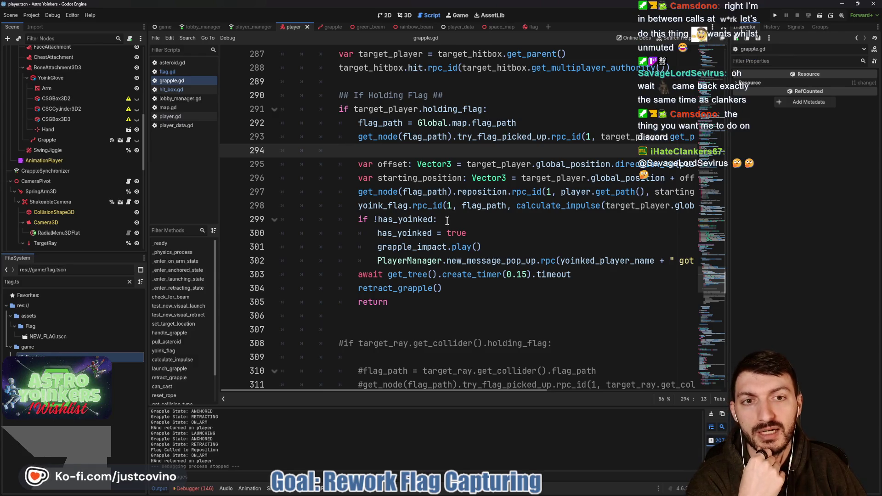
- Read the get_node and PlayerManager documentation, then put the cursor at the end of line 299
{"action": "mouse_move", "coordinate": [388, 141]}
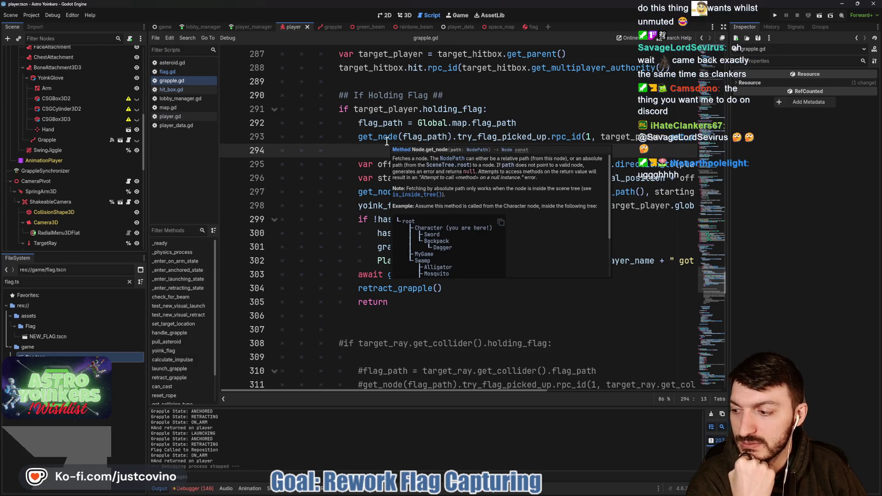
{"action": "mouse_move", "coordinate": [428, 260]}
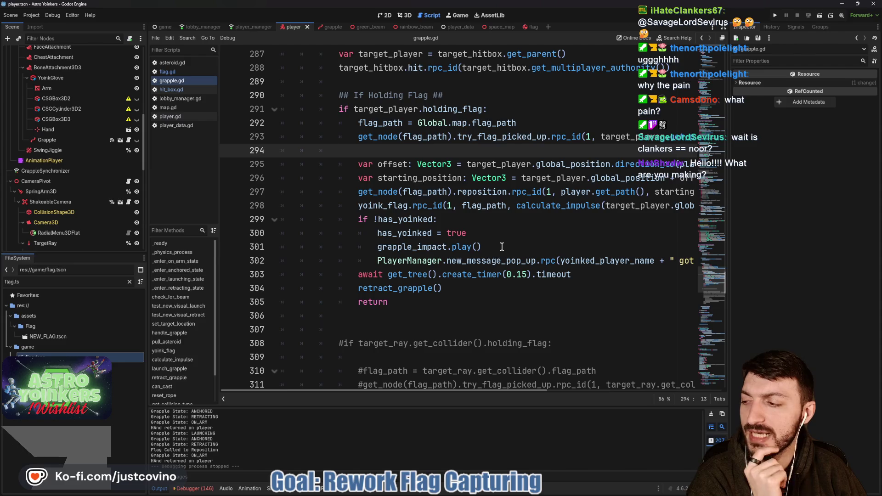
{"action": "left_click", "coordinate": [489, 214]}
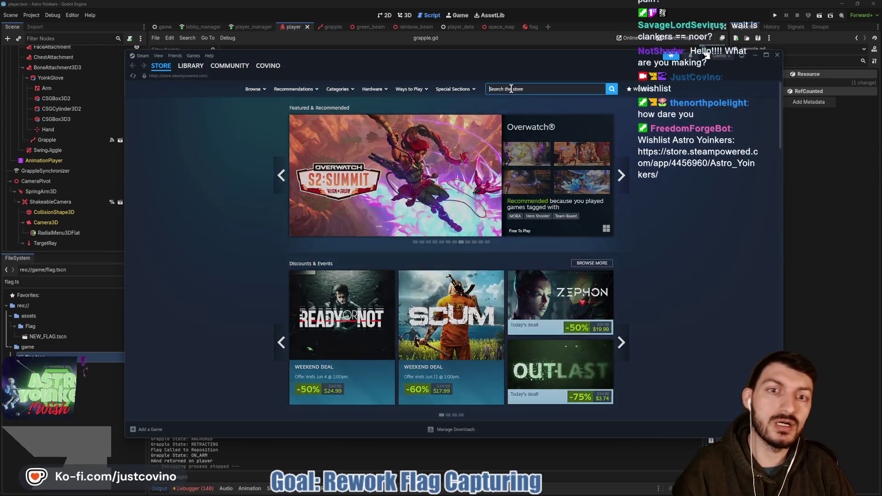
- Search the Steam store for 'astro yoink' and open the Astro Yoinkers store page
{"action": "left_click", "coordinate": [511, 88]}
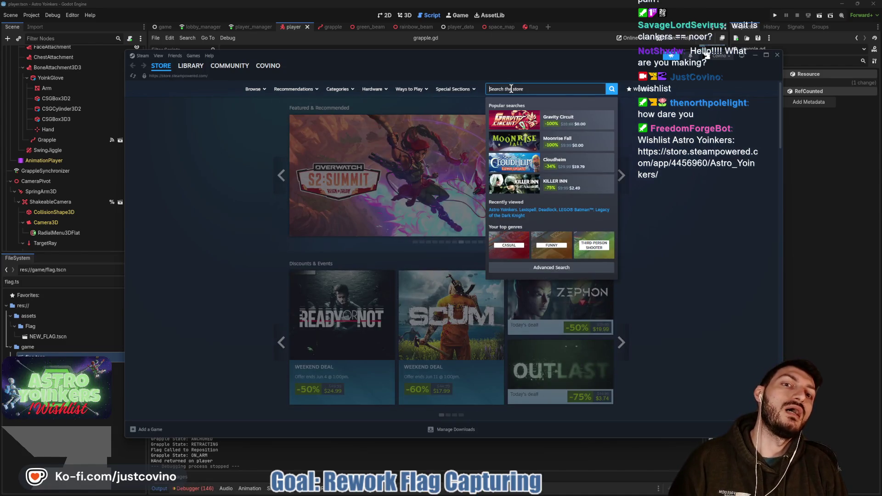
{"action": "type", "text": "tro"}
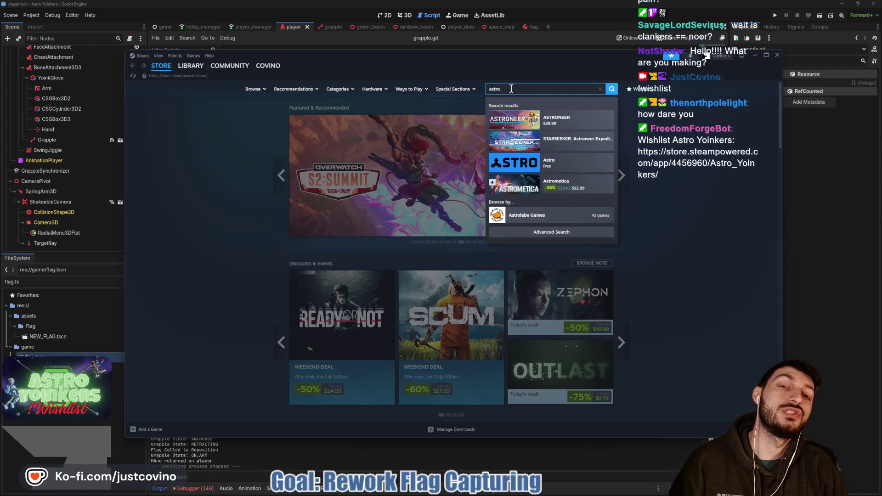
{"action": "type", "text": " yoink"}
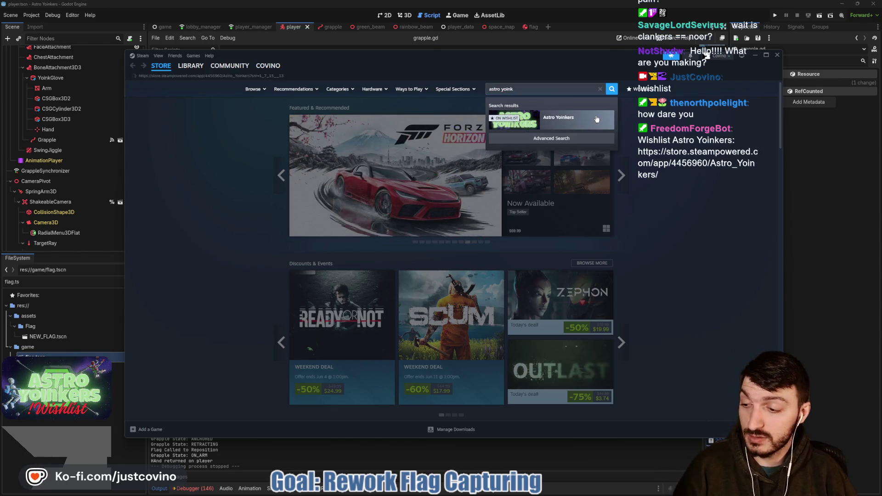
{"action": "left_click", "coordinate": [596, 119]}
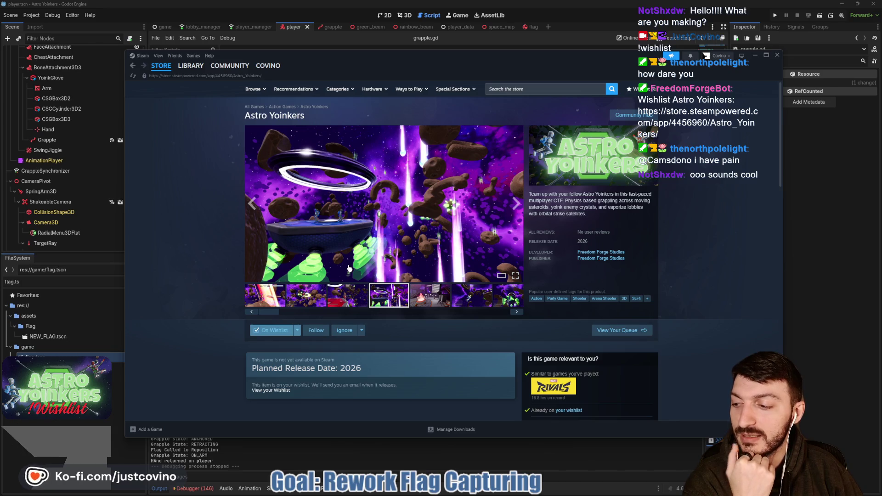
{"action": "left_click", "coordinate": [331, 456]}
{"action": "left_click", "coordinate": [381, 317]}
{"action": "scroll", "coordinate": [381, 322], "scroll_direction": "down", "scroll_amount": 2}
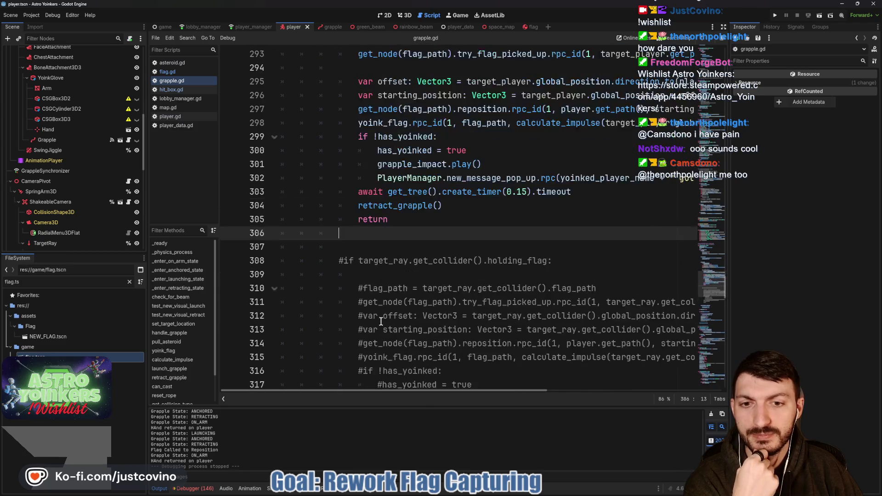
{"action": "scroll", "coordinate": [381, 321], "scroll_direction": "up", "scroll_amount": 2}
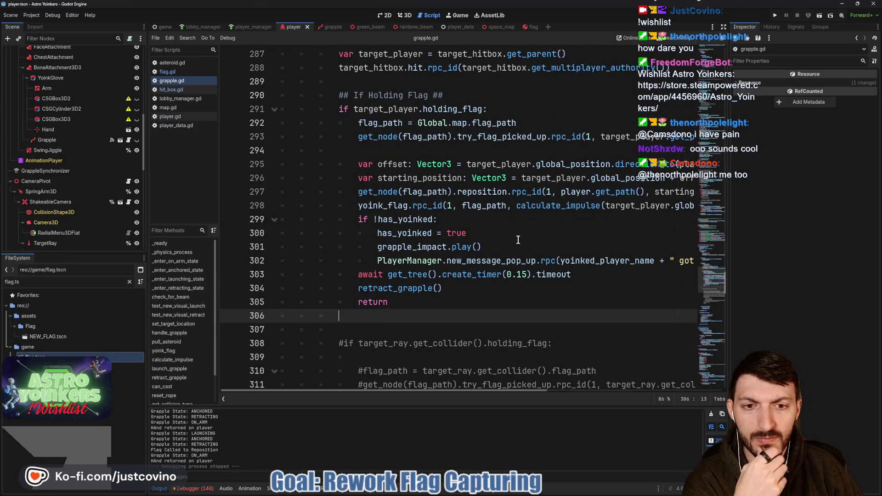
{"action": "scroll", "coordinate": [460, 226], "scroll_direction": "up", "scroll_amount": 1}
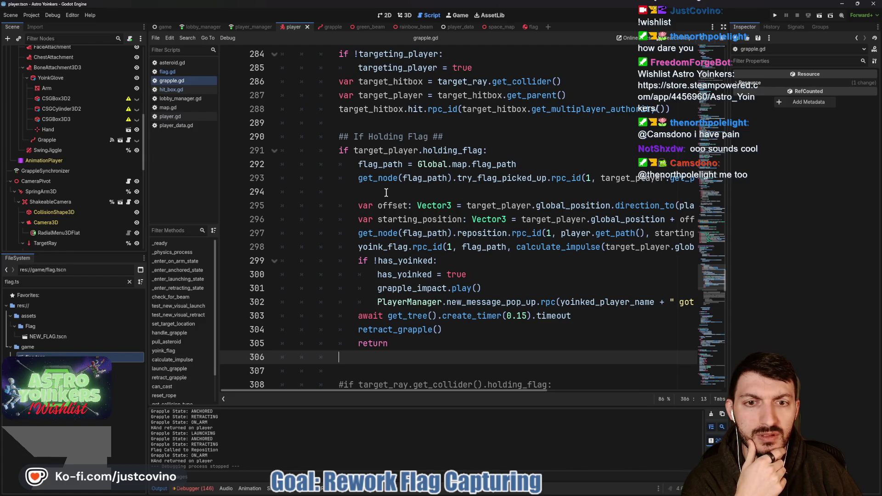
{"action": "scroll", "coordinate": [386, 192], "scroll_direction": "right", "scroll_amount": 3}
{"action": "scroll", "coordinate": [391, 193], "scroll_direction": "left", "scroll_amount": 2}
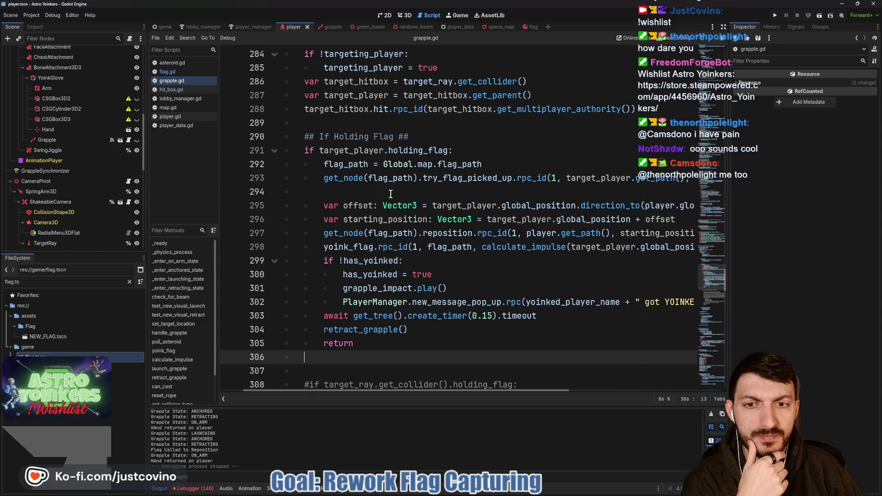
{"action": "scroll", "coordinate": [391, 195], "scroll_direction": "down", "scroll_amount": 1}
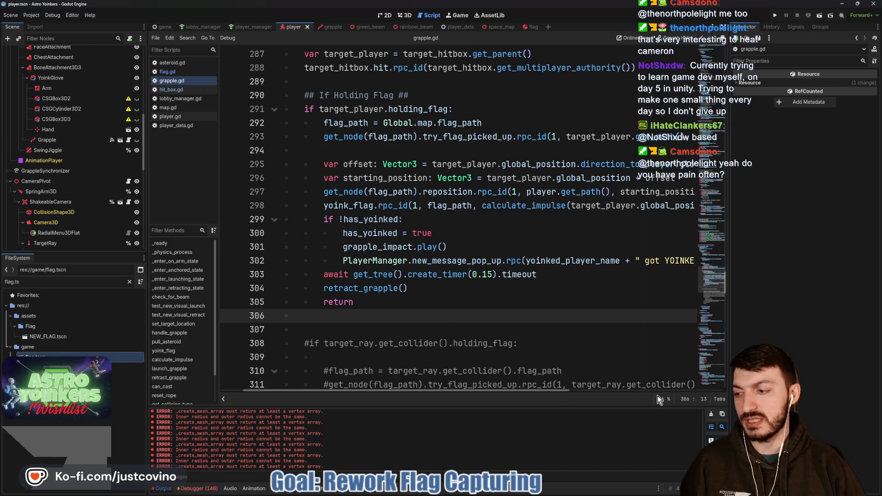
{"action": "left_click", "coordinate": [711, 414]}
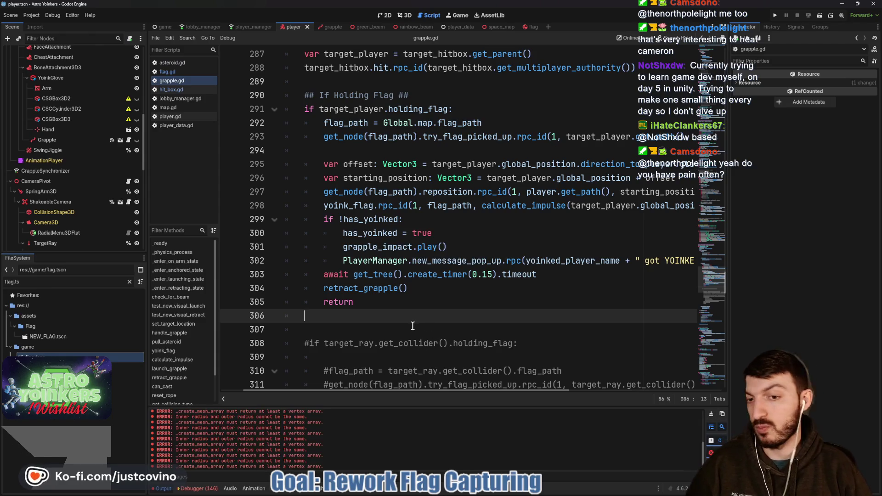
{"action": "left_click", "coordinate": [473, 487]}
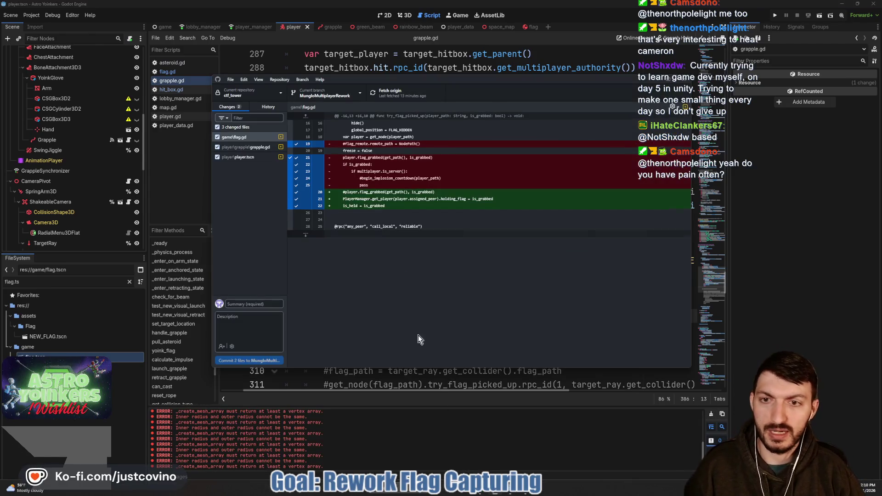
{"action": "left_click", "coordinate": [267, 304]}
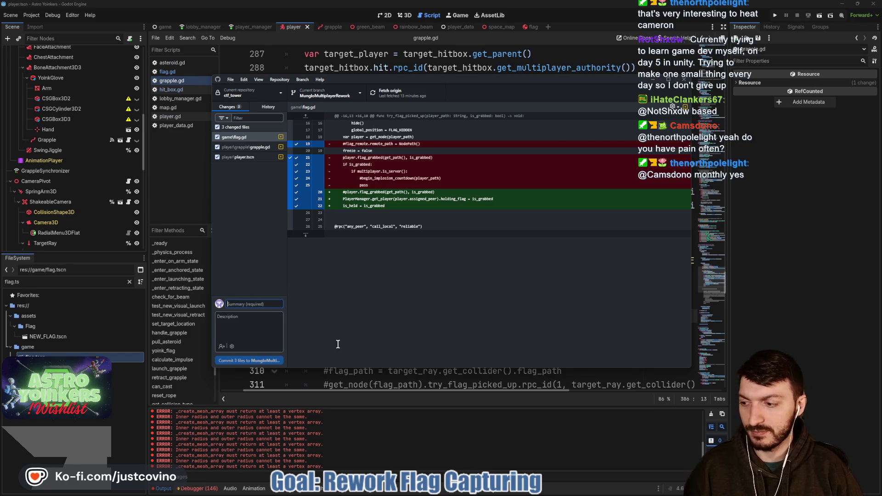
{"action": "left_click", "coordinate": [404, 450]}
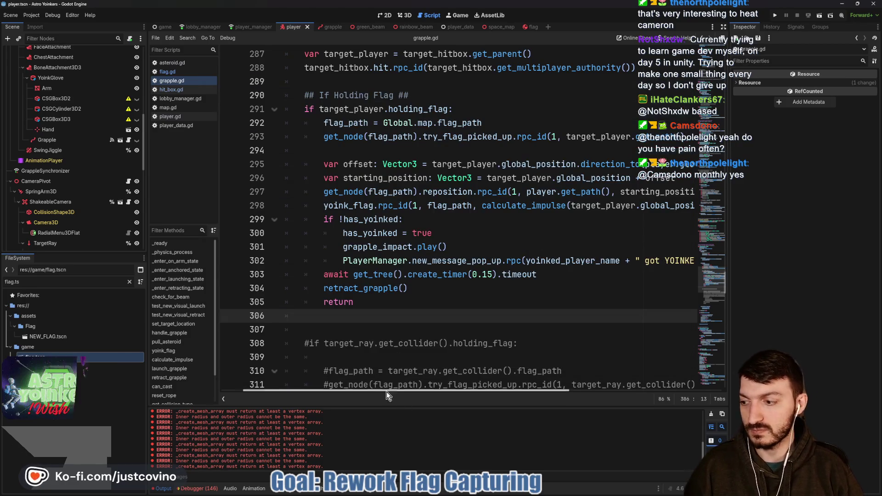
- Collapse the Output panel, check the create_timer docs, and switch to GitHub Desktop
{"action": "left_click", "coordinate": [163, 489]}
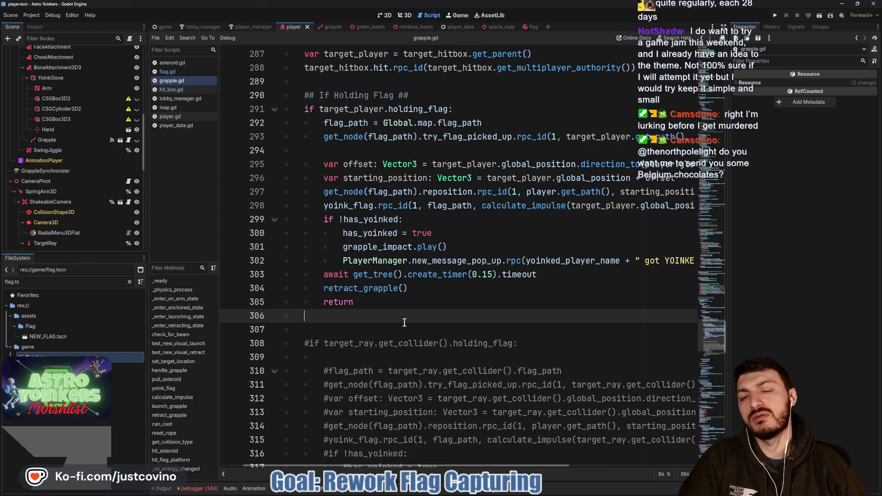
{"action": "mouse_move", "coordinate": [421, 280]}
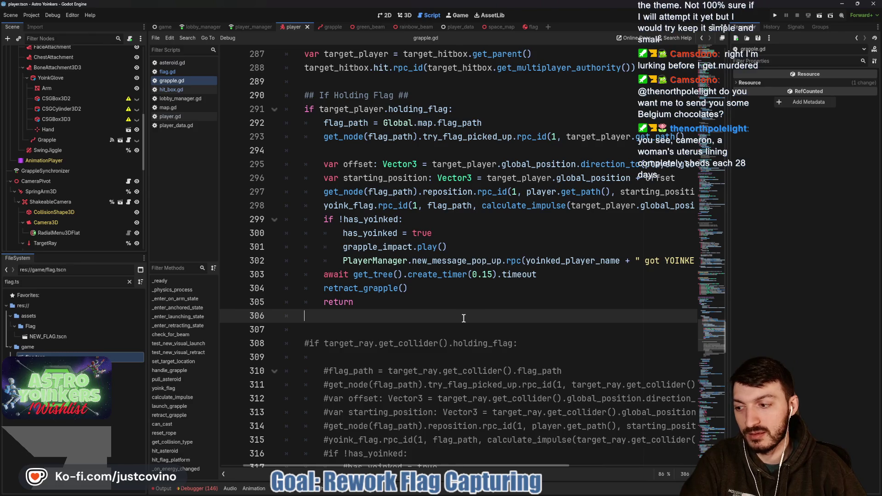
{"action": "left_click", "coordinate": [498, 494]}
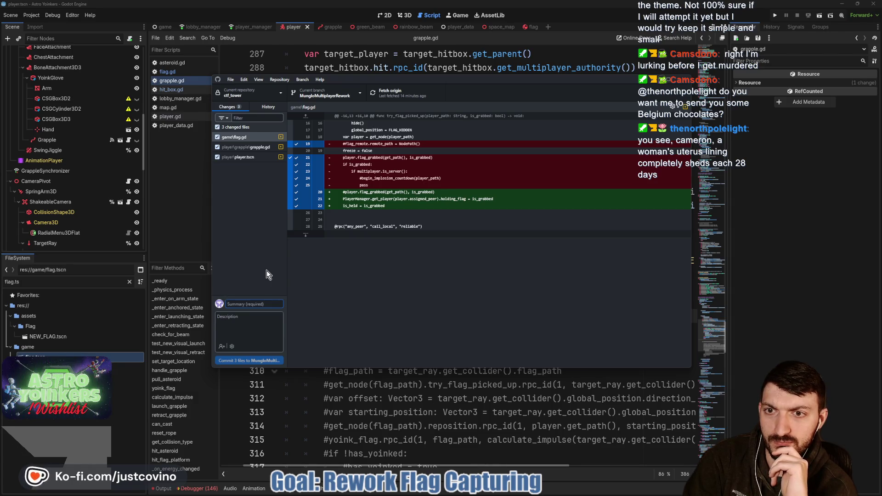
- Commit the three changed files with the summary 'Yoinking Flag Fixed?' and return to Godot
{"action": "type", "text": "Yoinking Fl"}
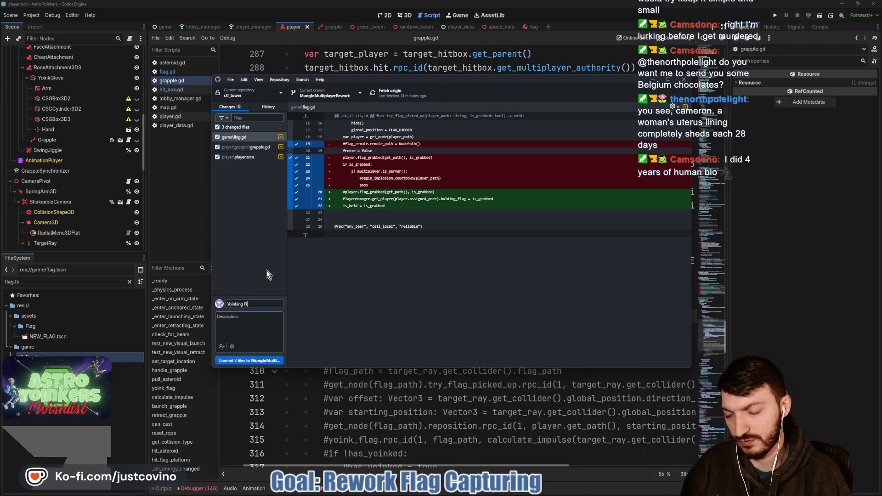
{"action": "type", "text": "ag Fixed"}
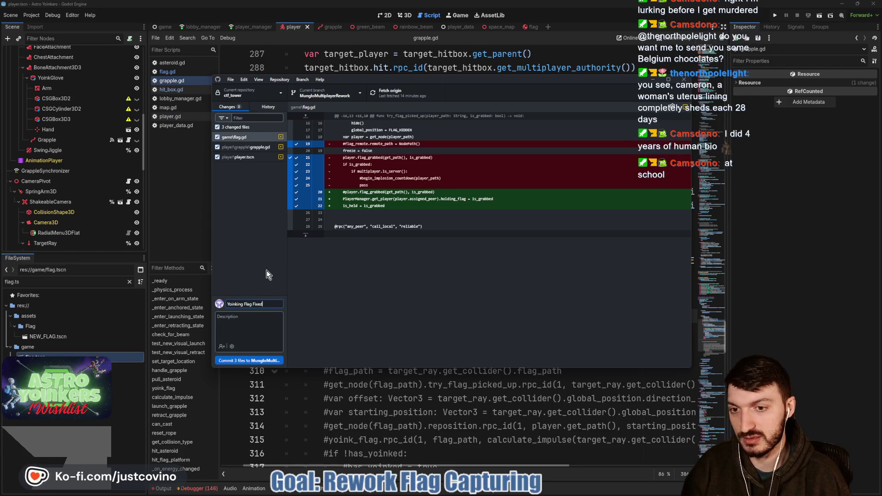
{"action": "type", "text": "?"}
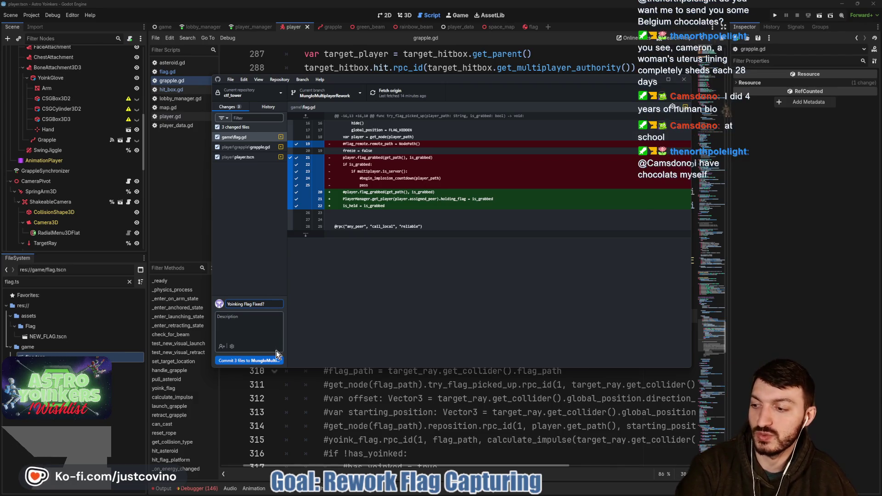
{"action": "left_click", "coordinate": [261, 360]}
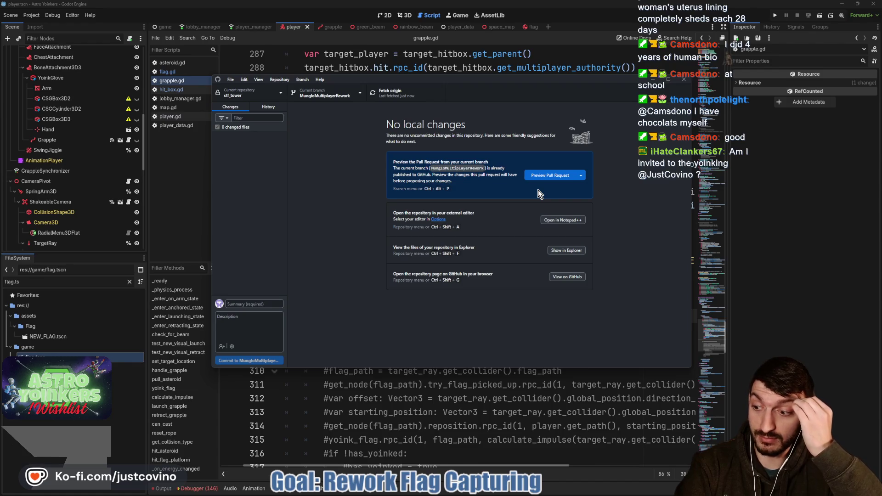
{"action": "left_click", "coordinate": [417, 386]}
{"action": "scroll", "coordinate": [403, 370], "scroll_direction": "down", "scroll_amount": 3}
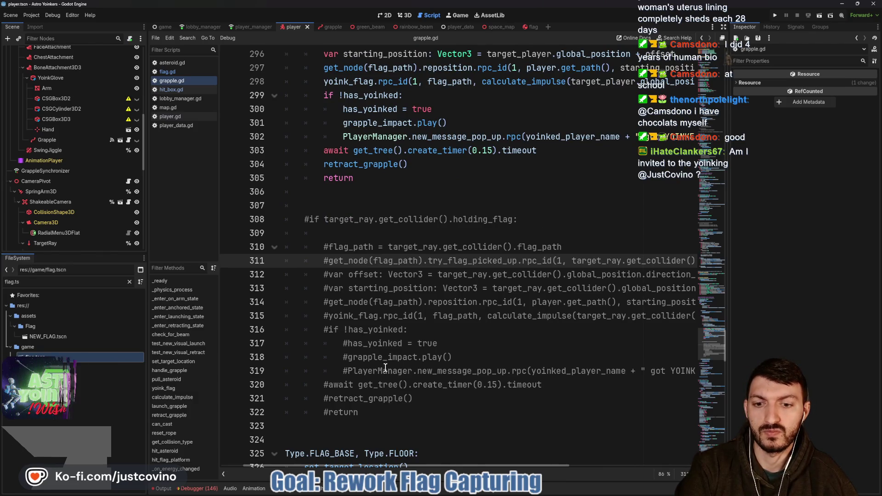
- Indent the Type.ASTEROID and Type.PLAYER branches in grapple.gd and inspect the target_hitbox uses
{"action": "scroll", "coordinate": [540, 287], "scroll_direction": "down", "scroll_amount": 4}
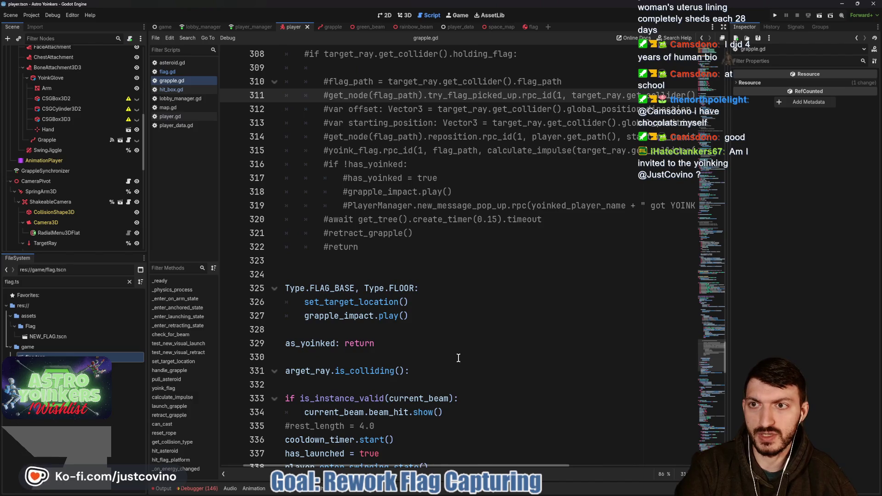
{"action": "scroll", "coordinate": [413, 240], "scroll_direction": "up", "scroll_amount": 5}
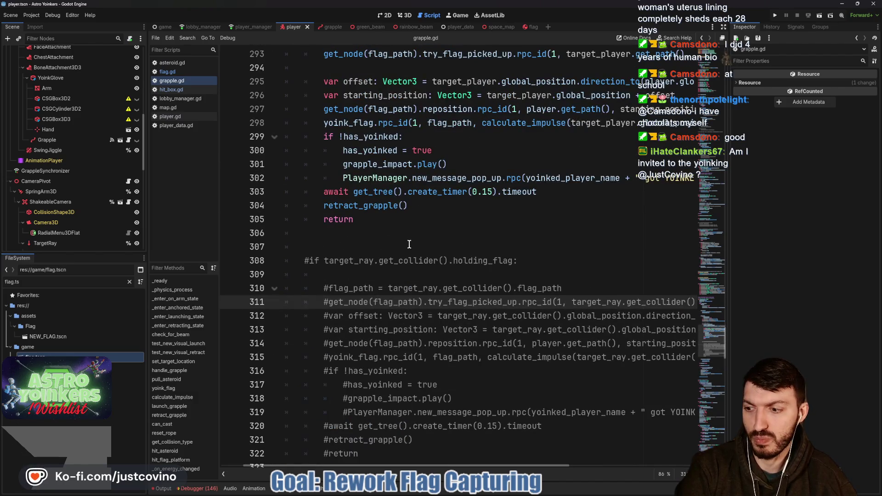
{"action": "scroll", "coordinate": [409, 244], "scroll_direction": "up", "scroll_amount": 5}
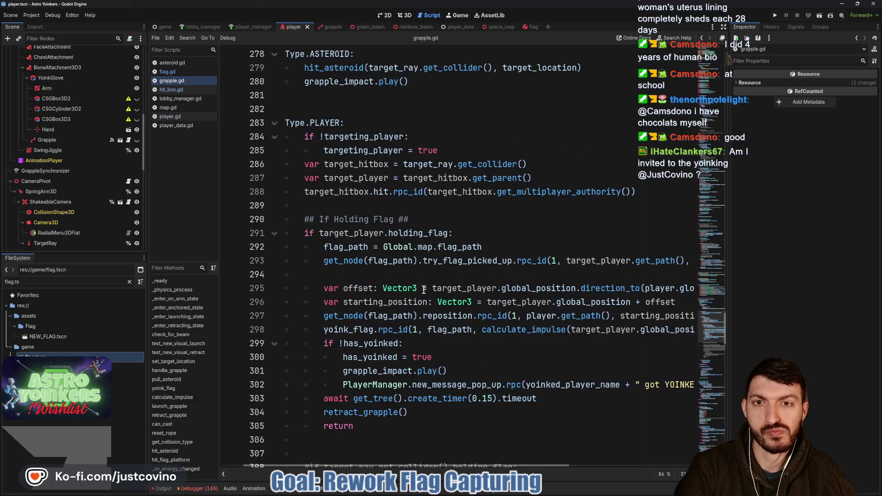
{"action": "key", "text": "ctrl+z"}
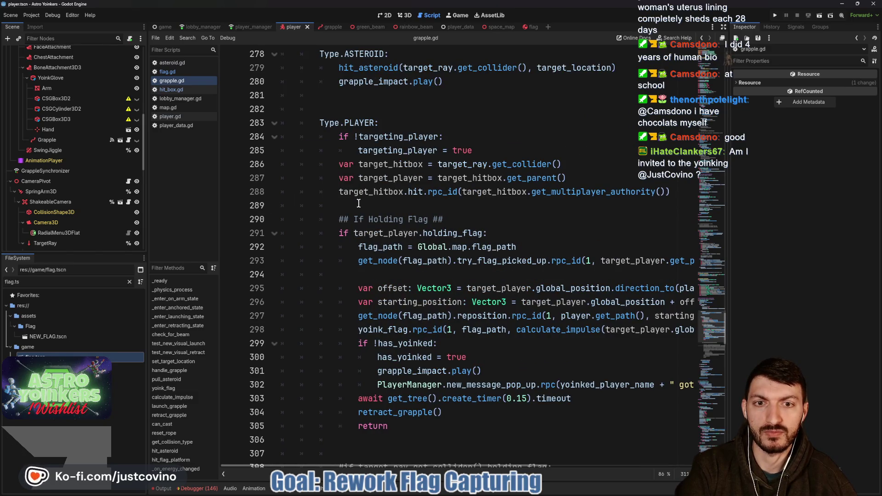
{"action": "double_click", "coordinate": [380, 193]}
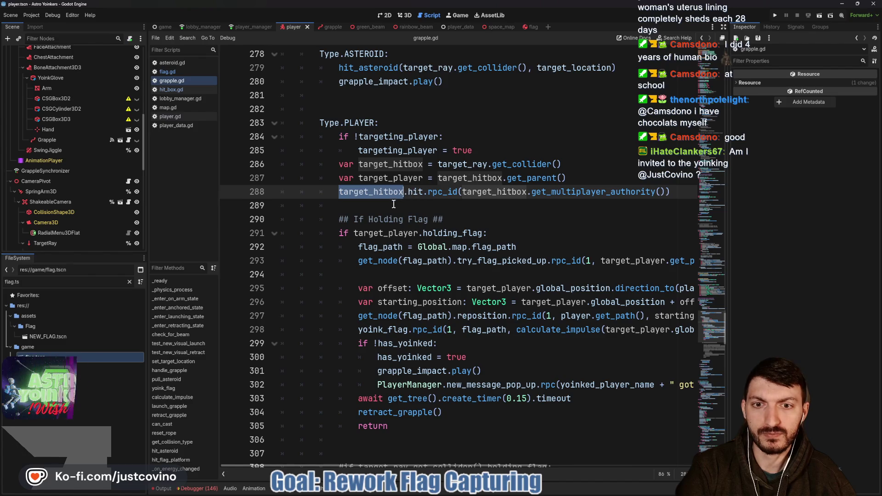
{"action": "scroll", "coordinate": [390, 215], "scroll_direction": "down", "scroll_amount": 1}
{"action": "left_click_drag", "start_coordinate": [389, 385], "coordinate": [326, 180]}
{"action": "left_click", "coordinate": [372, 153]}
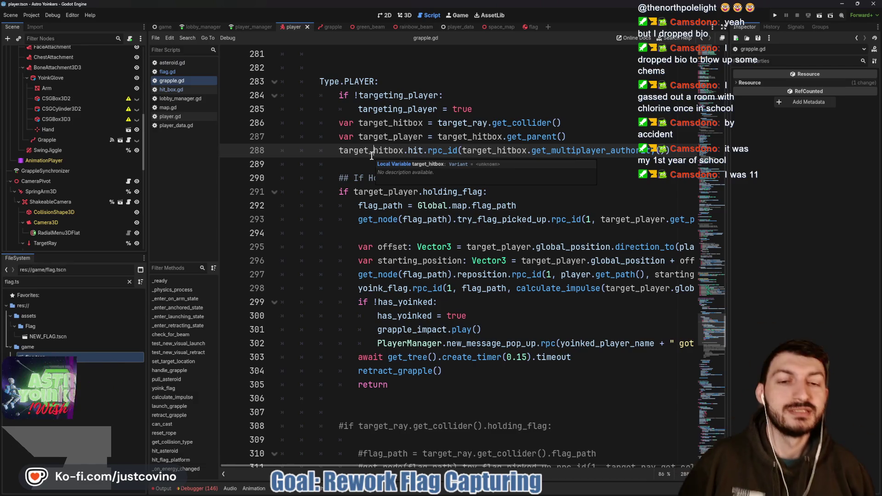
{"action": "left_click", "coordinate": [367, 164]}
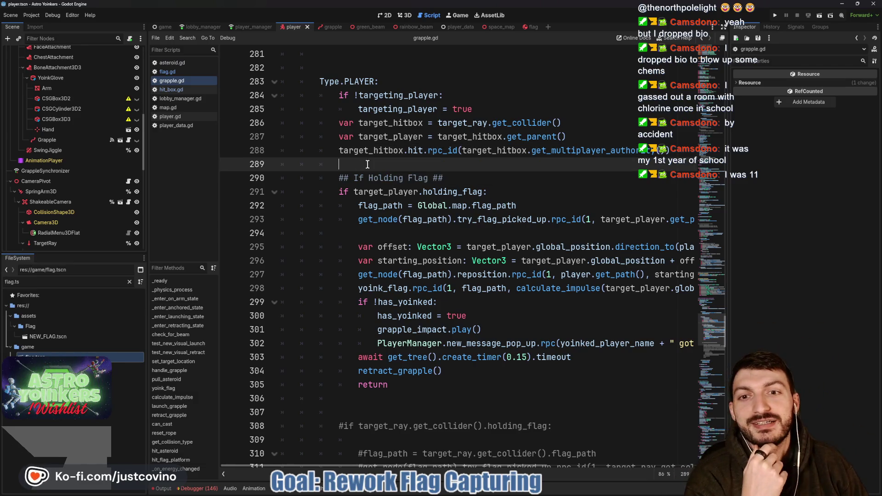
{"action": "scroll", "coordinate": [370, 168], "scroll_direction": "down", "scroll_amount": 1}
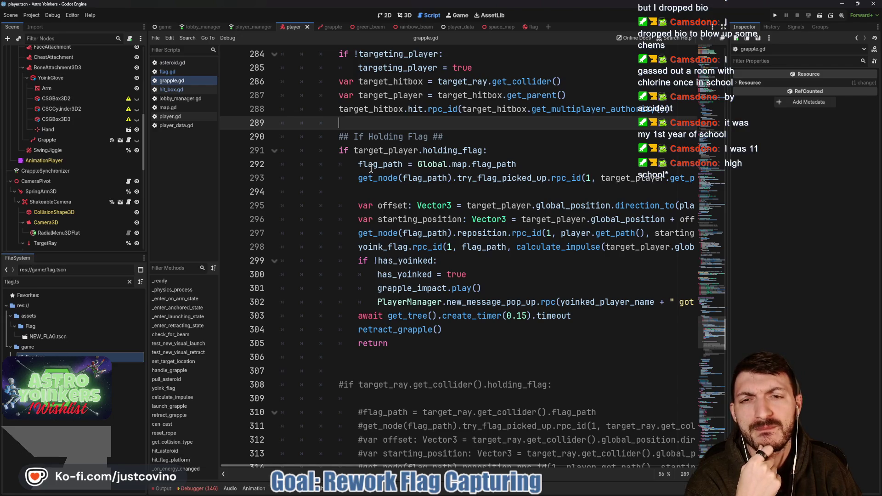
{"action": "left_click", "coordinate": [377, 191]}
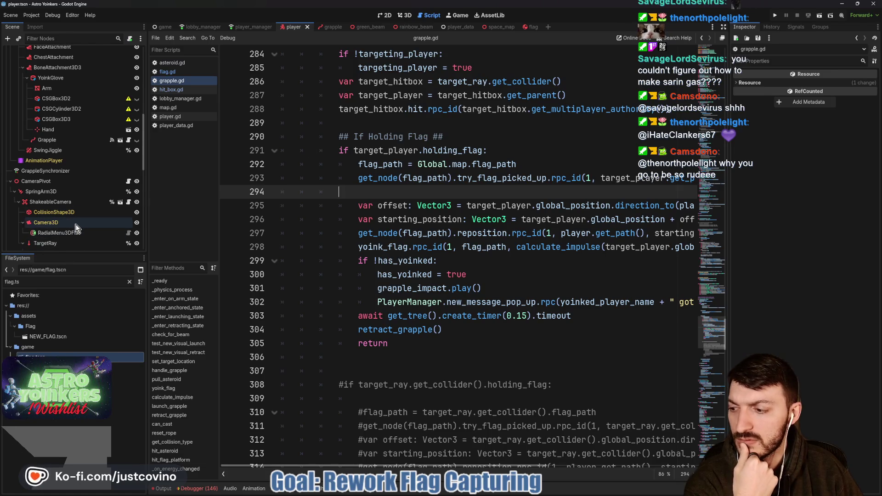
{"action": "scroll", "coordinate": [35, 197], "scroll_direction": "down", "scroll_amount": 2}
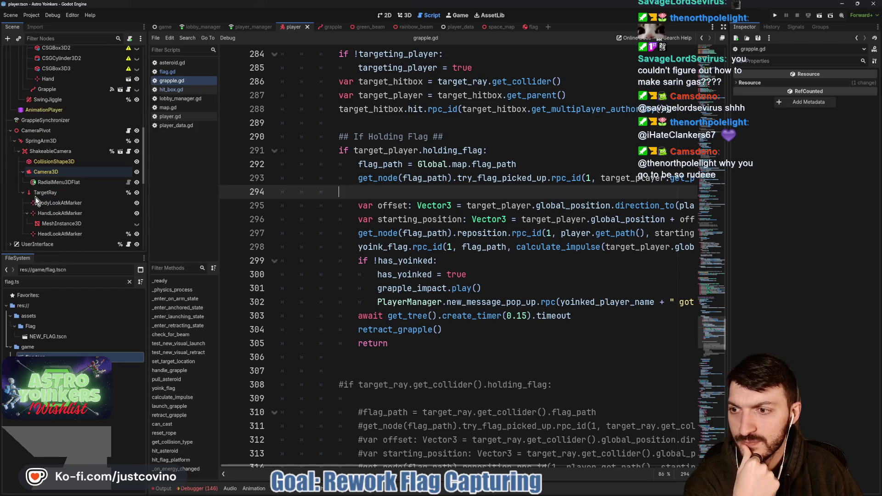
{"action": "scroll", "coordinate": [79, 194], "scroll_direction": "down", "scroll_amount": 3}
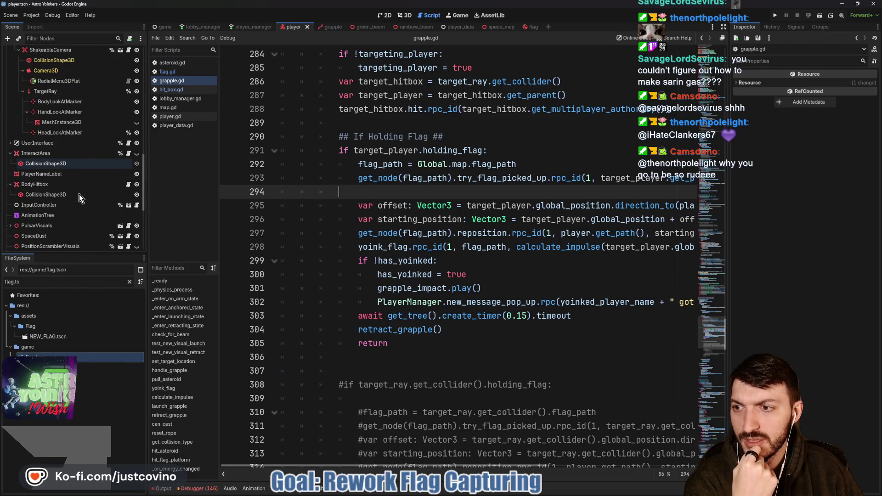
{"action": "left_click", "coordinate": [129, 185]}
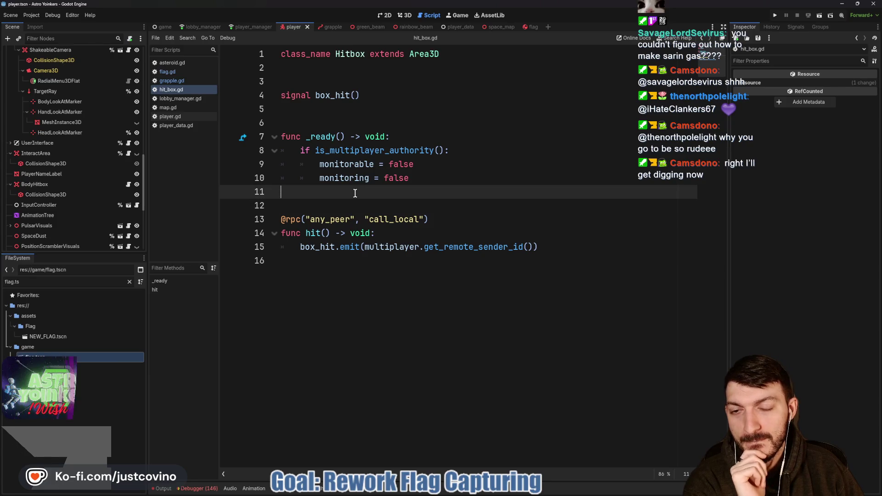
- Inspect where box_hit is declared in hit_box.gd, then open the Player's script player.gd
{"action": "key", "text": "Down"}
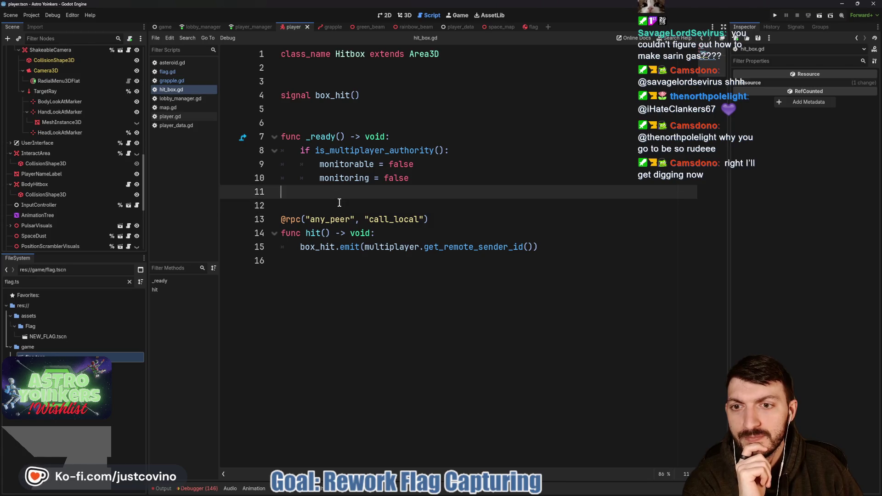
{"action": "left_click", "coordinate": [343, 196]}
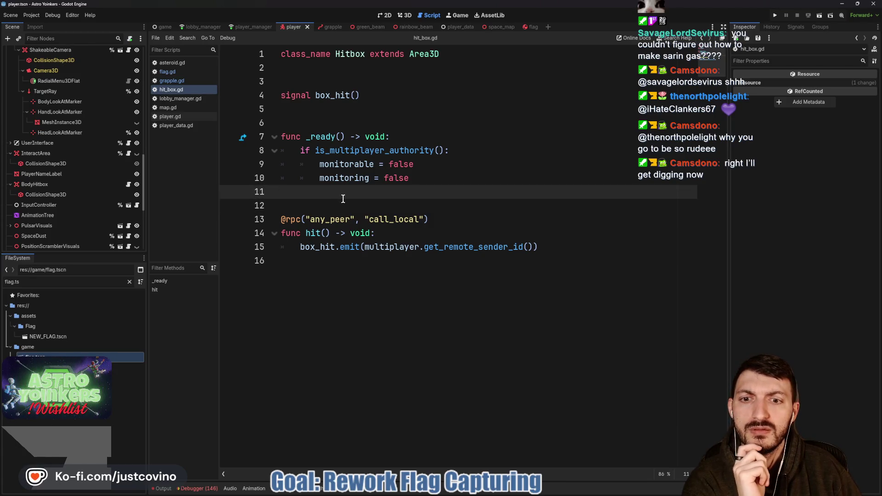
{"action": "double_click", "coordinate": [331, 249]}
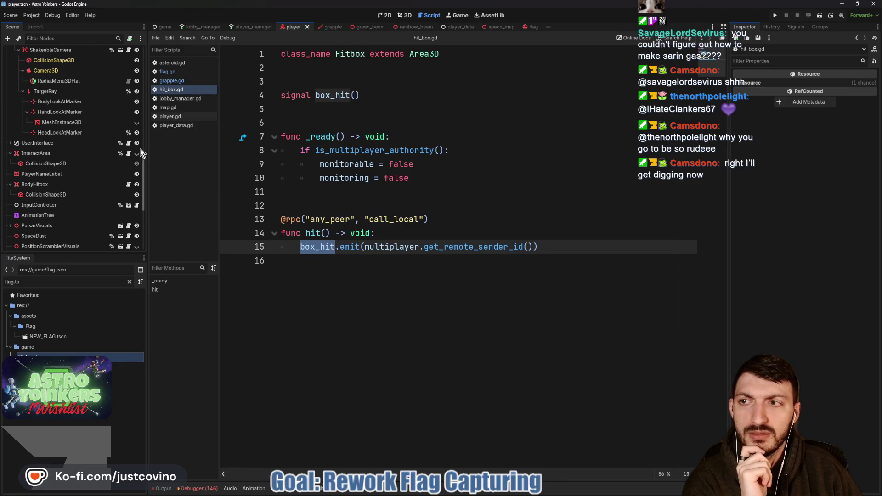
{"action": "scroll", "coordinate": [103, 157], "scroll_direction": "up", "scroll_amount": 10}
{"action": "scroll", "coordinate": [109, 159], "scroll_direction": "up", "scroll_amount": 2}
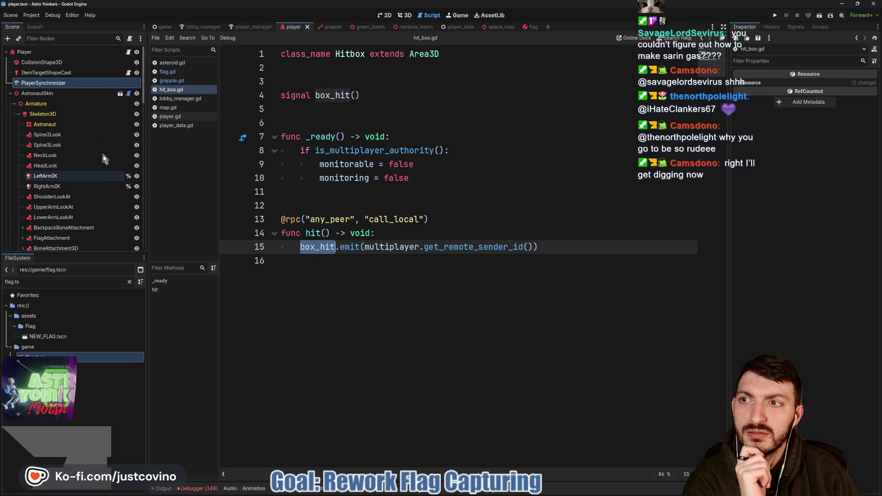
{"action": "left_click", "coordinate": [129, 57]}
{"action": "left_click", "coordinate": [391, 218]}
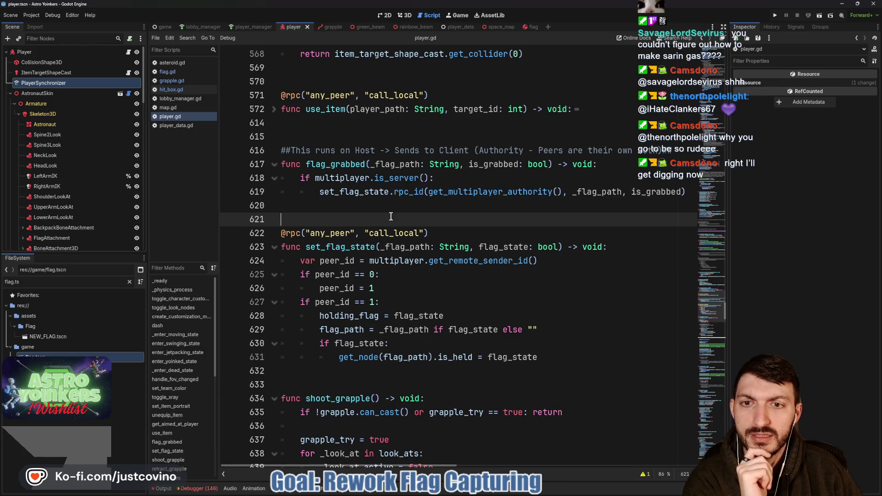
- Delete the commented-out item functions (lines 531–547) and leftover blank lines after toggle_xray
{"action": "scroll", "coordinate": [379, 278], "scroll_direction": "up", "scroll_amount": 7}
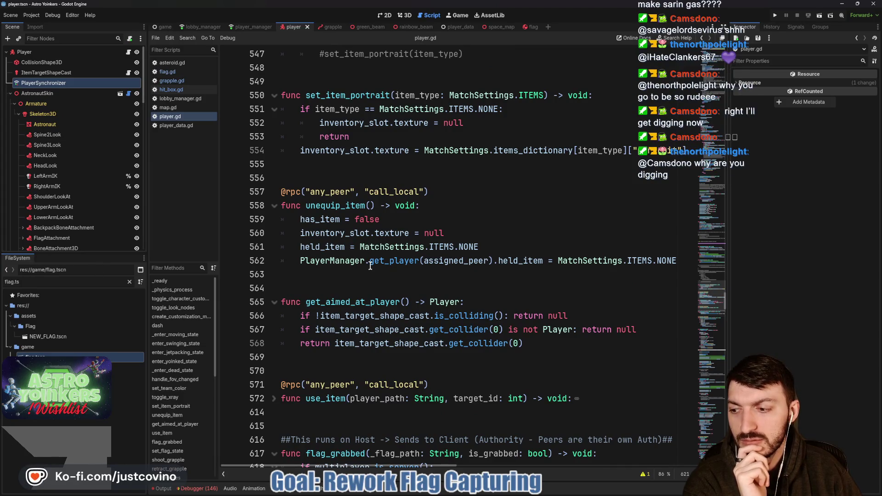
{"action": "scroll", "coordinate": [370, 265], "scroll_direction": "up", "scroll_amount": 3}
{"action": "scroll", "coordinate": [370, 266], "scroll_direction": "up", "scroll_amount": 4}
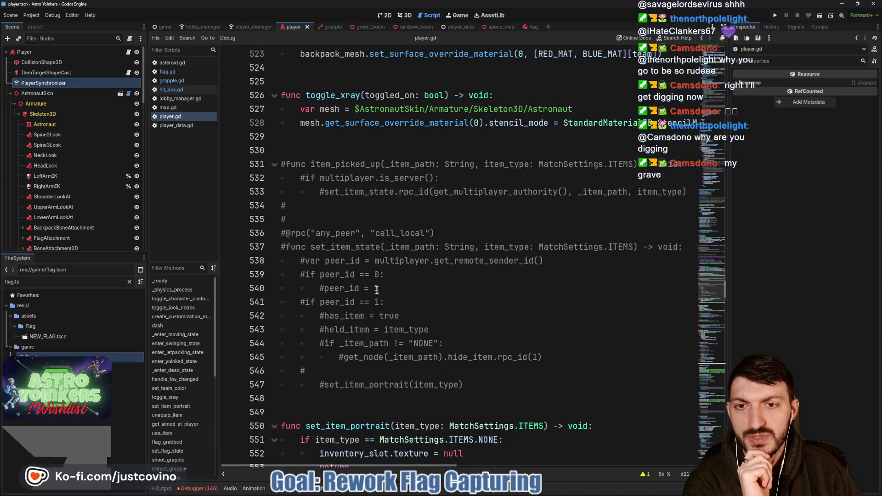
{"action": "mouse_move", "coordinate": [482, 392]}
{"action": "left_mouse_down"}
{"action": "mouse_move", "coordinate": [414, 370]}
{"action": "mouse_move", "coordinate": [258, 151]}
{"action": "mouse_move", "coordinate": [274, 163]}
{"action": "left_mouse_up"}
{"action": "key", "text": "BackSpace"}
{"action": "key", "text": "BackSpace"}
{"action": "key", "text": "BackSpace"}
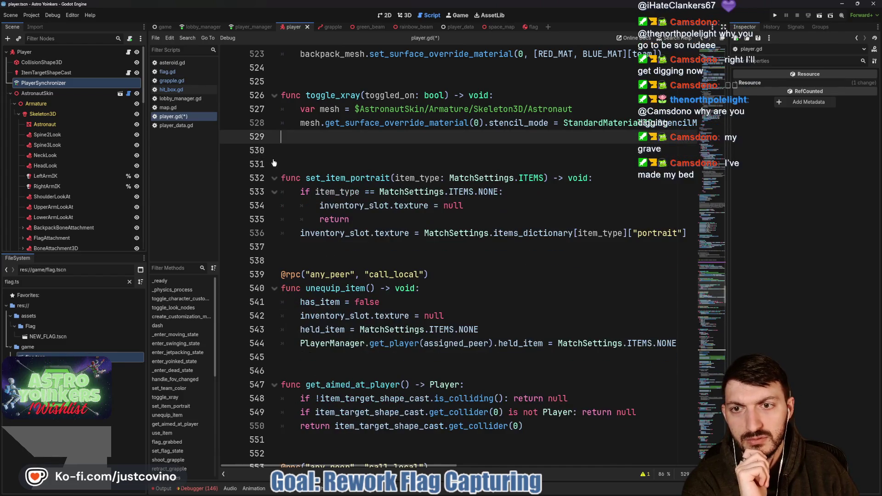
{"action": "left_click", "coordinate": [295, 155]}
{"action": "key", "text": "BackSpace"}
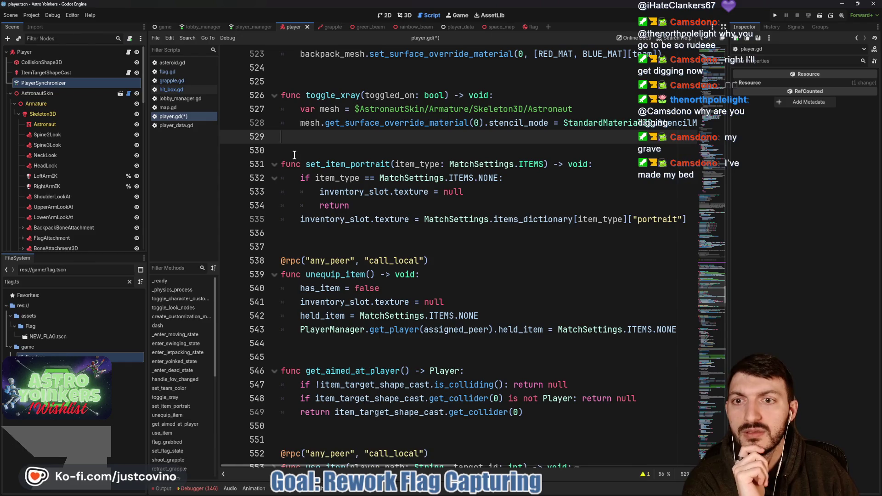
- Delete the commented camera_pivot lines 417–423
{"action": "scroll", "coordinate": [298, 182], "scroll_direction": "up", "scroll_amount": 7}
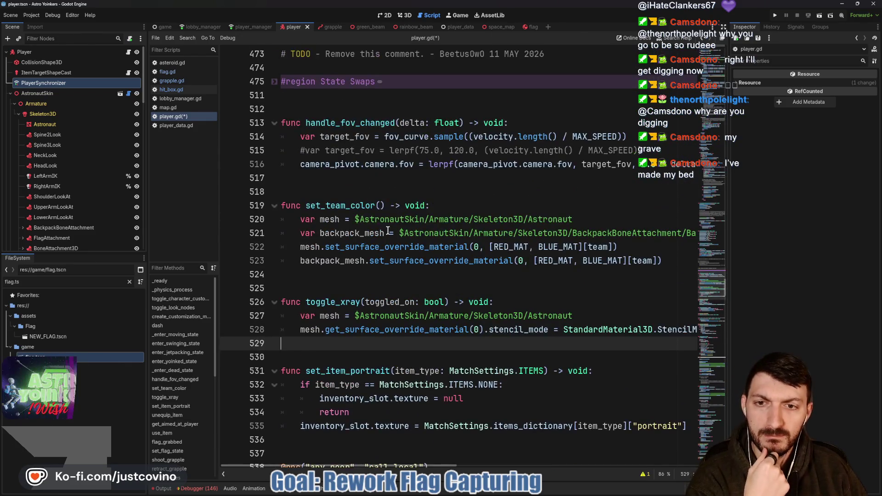
{"action": "scroll", "coordinate": [388, 230], "scroll_direction": "up", "scroll_amount": 3}
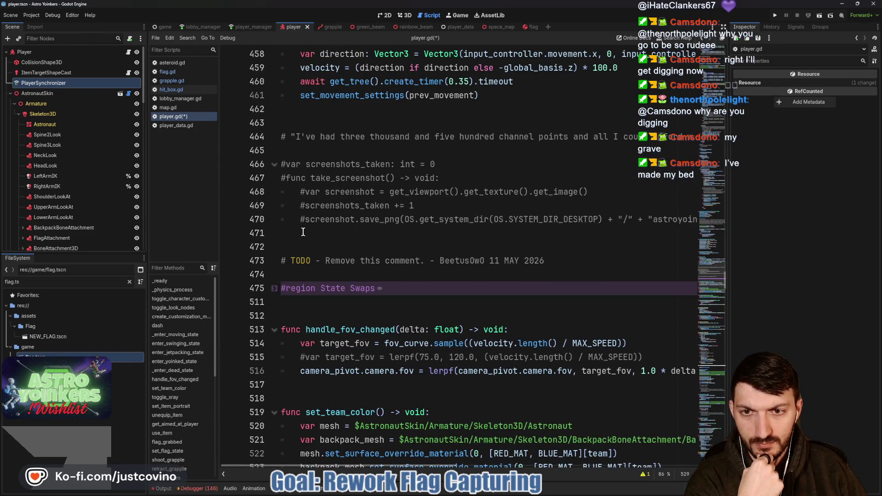
{"action": "scroll", "coordinate": [299, 246], "scroll_direction": "up", "scroll_amount": 4}
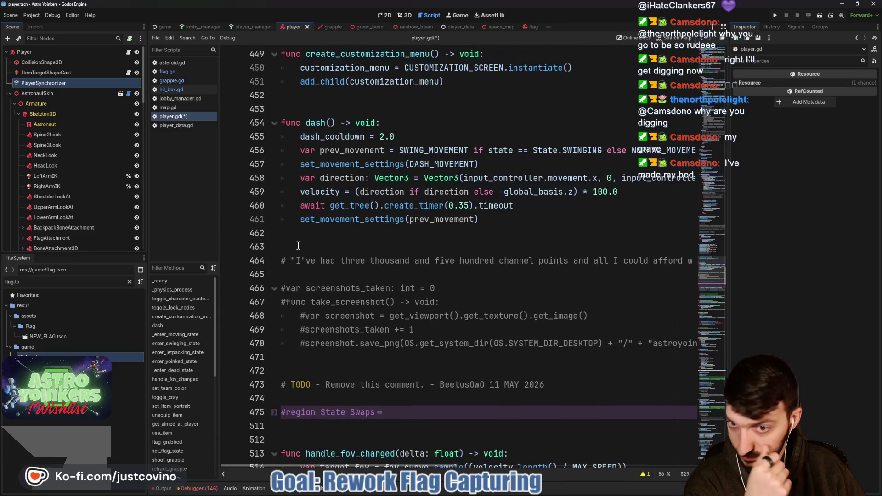
{"action": "scroll", "coordinate": [298, 246], "scroll_direction": "up", "scroll_amount": 11}
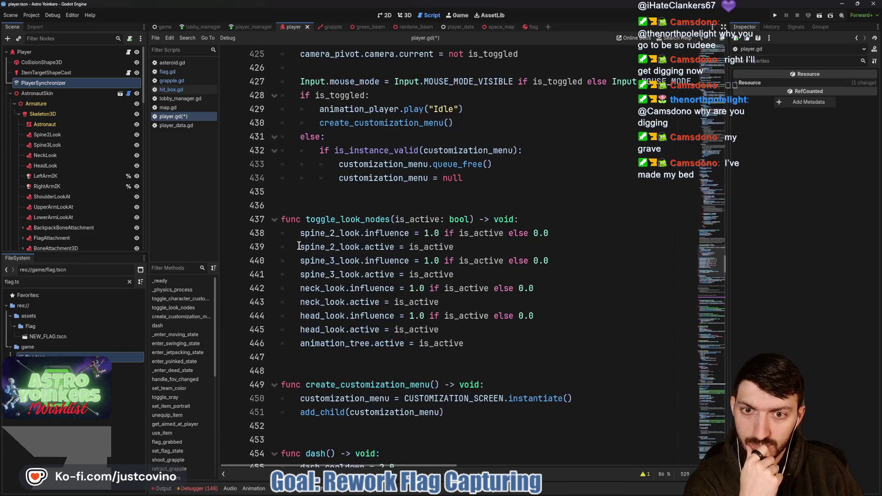
{"action": "scroll", "coordinate": [298, 246], "scroll_direction": "up", "scroll_amount": 1}
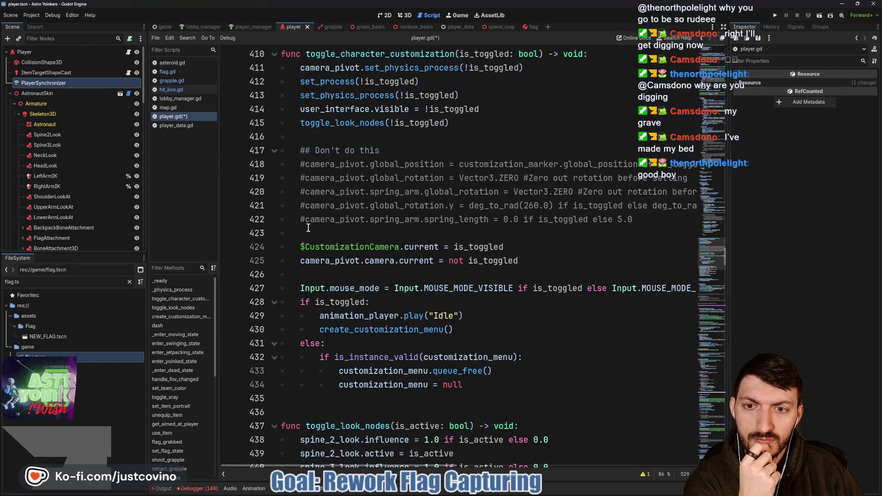
{"action": "mouse_move", "coordinate": [313, 236]}
{"action": "left_mouse_down"}
{"action": "mouse_move", "coordinate": [294, 166]}
{"action": "mouse_move", "coordinate": [280, 151]}
{"action": "left_mouse_up"}
{"action": "key", "text": "Delete"}
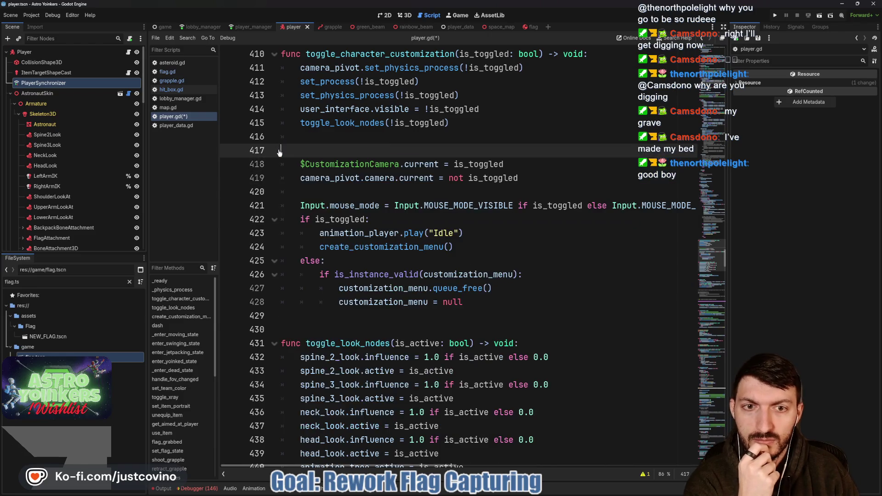
- Delete the commented crystal grabbing block and the commented item pick-up line with its empty line
{"action": "scroll", "coordinate": [330, 202], "scroll_direction": "up", "scroll_amount": 10}
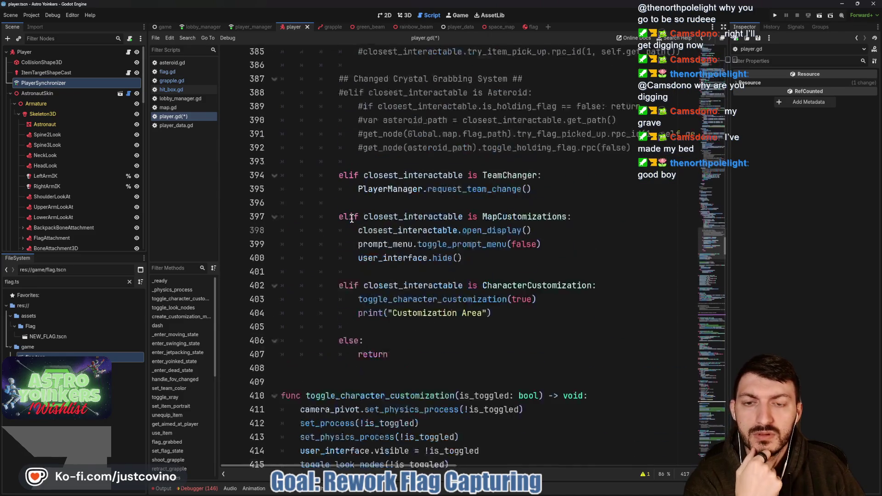
{"action": "left_click_drag", "start_coordinate": [353, 234], "coordinate": [265, 146]}
{"action": "key", "text": "Delete"}
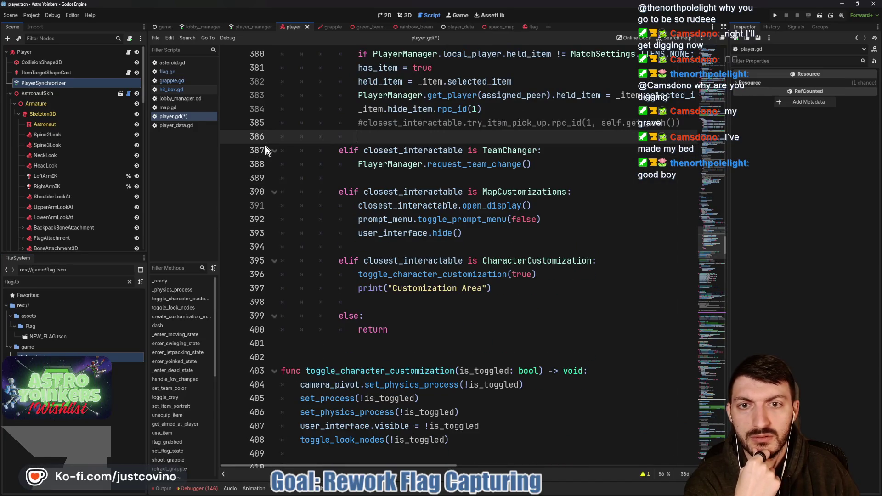
{"action": "left_click_drag", "start_coordinate": [680, 123], "coordinate": [239, 126]}
{"action": "key", "text": "Delete"}
{"action": "key", "text": "BackSpace"}
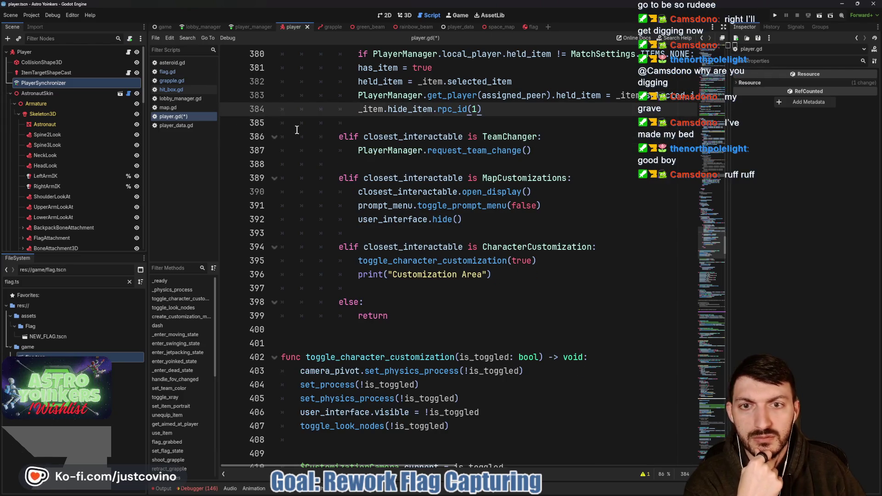
{"action": "scroll", "coordinate": [409, 195], "scroll_direction": "up", "scroll_amount": 4}
{"action": "scroll", "coordinate": [409, 195], "scroll_direction": "up", "scroll_amount": 4}
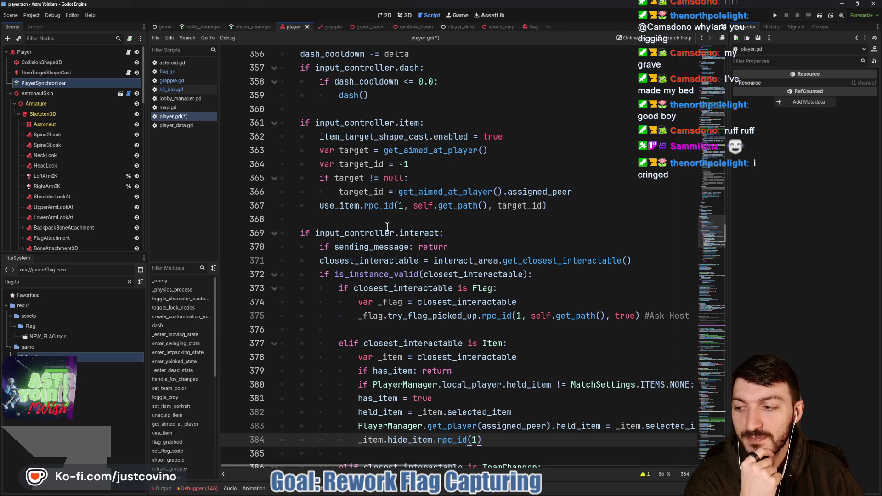
- Review the YOINKED state code, selecting the commented yoink lines 328–332 and the word YOINKED
{"action": "scroll", "coordinate": [415, 230], "scroll_direction": "up", "scroll_amount": 5}
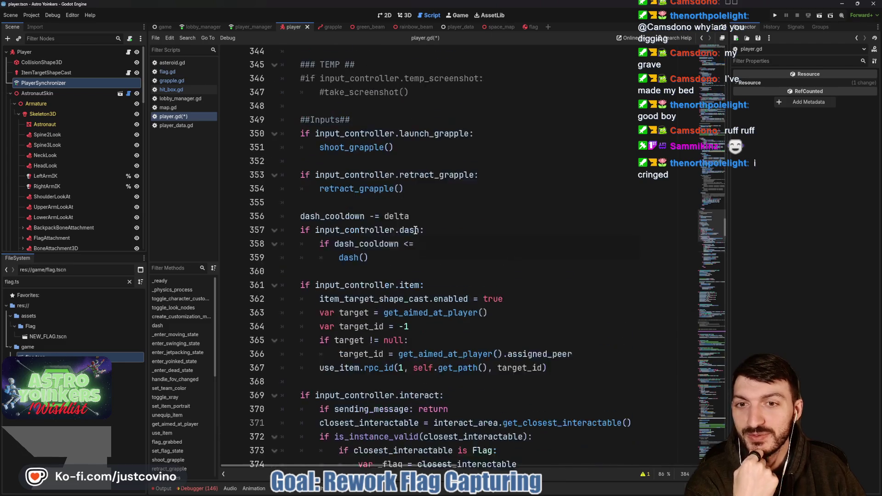
{"action": "scroll", "coordinate": [413, 179], "scroll_direction": "up", "scroll_amount": 4}
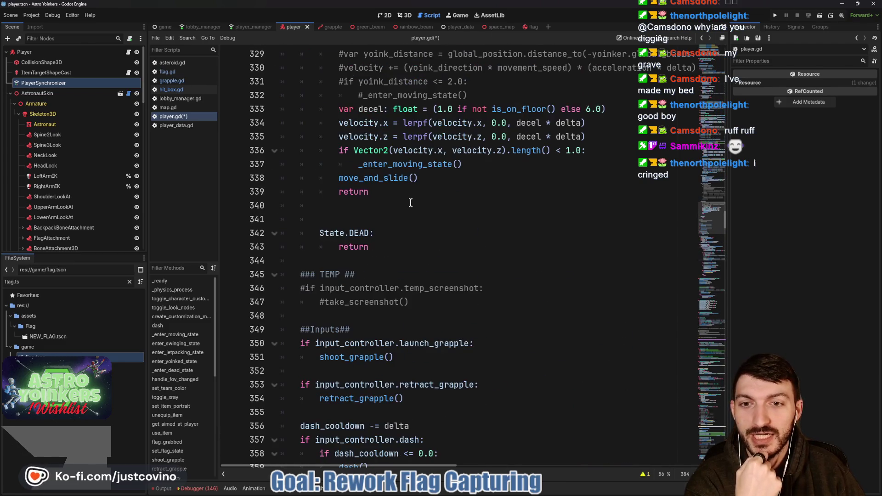
{"action": "left_click", "coordinate": [409, 215]}
{"action": "left_click", "coordinate": [385, 208]}
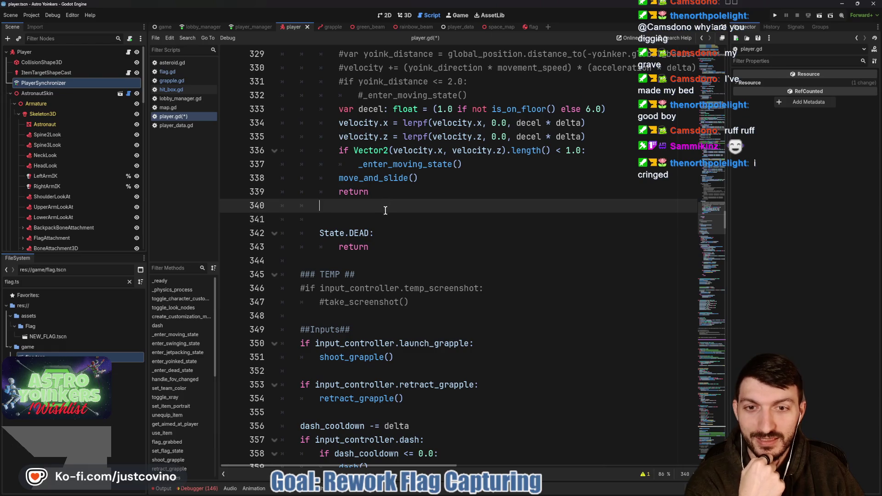
{"action": "scroll", "coordinate": [385, 209], "scroll_direction": "up", "scroll_amount": 4}
{"action": "scroll", "coordinate": [489, 234], "scroll_direction": "up", "scroll_amount": 4}
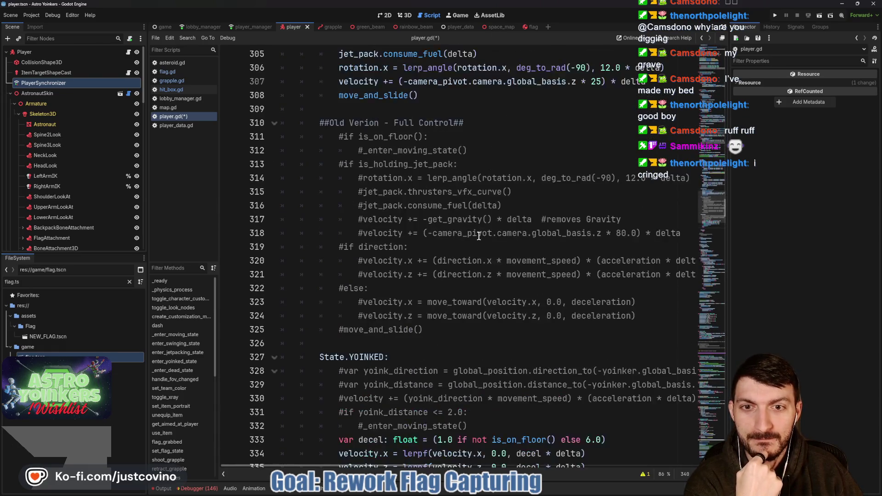
{"action": "scroll", "coordinate": [449, 304], "scroll_direction": "down", "scroll_amount": 3}
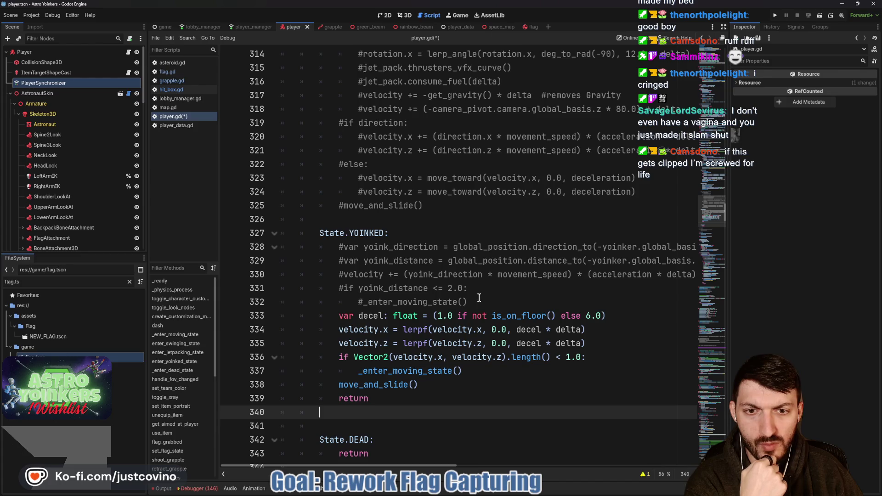
{"action": "mouse_move", "coordinate": [479, 299]}
{"action": "left_mouse_down"}
{"action": "mouse_move", "coordinate": [368, 260]}
{"action": "mouse_move", "coordinate": [211, 248]}
{"action": "left_mouse_up"}
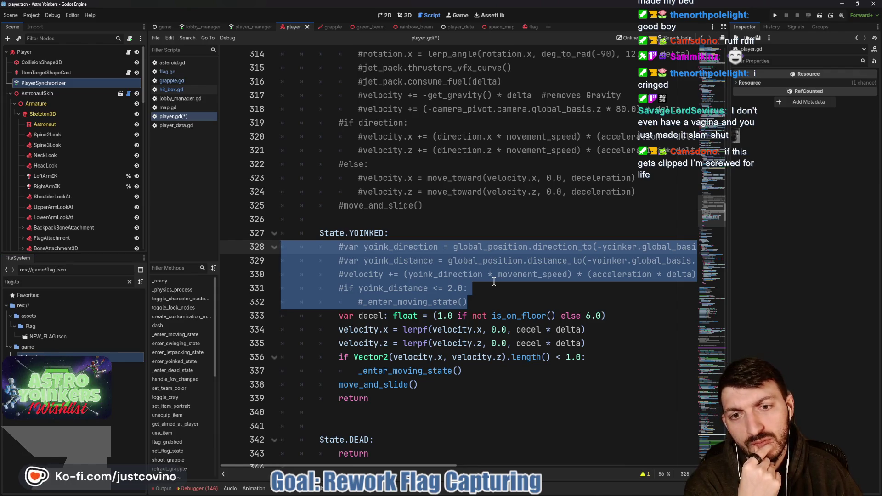
{"action": "double_click", "coordinate": [362, 233]}
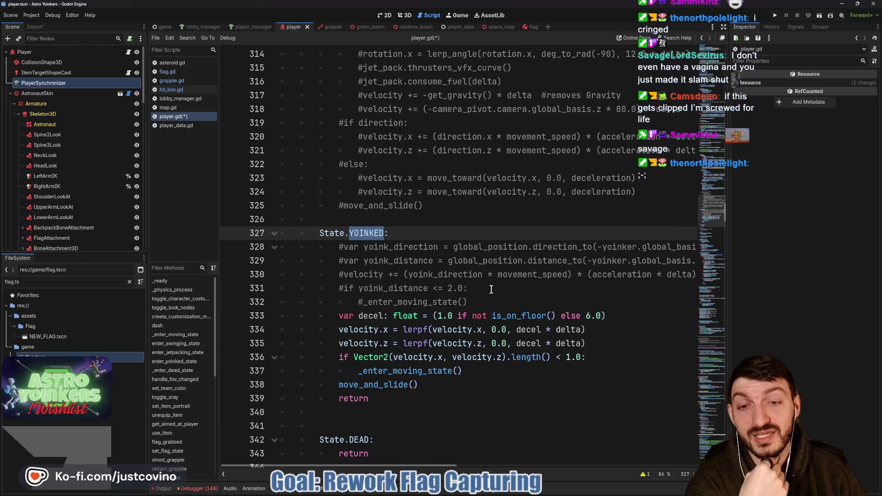
- Delete the extra blank line 272 above 'match state:'
{"action": "scroll", "coordinate": [460, 275], "scroll_direction": "up", "scroll_amount": 9}
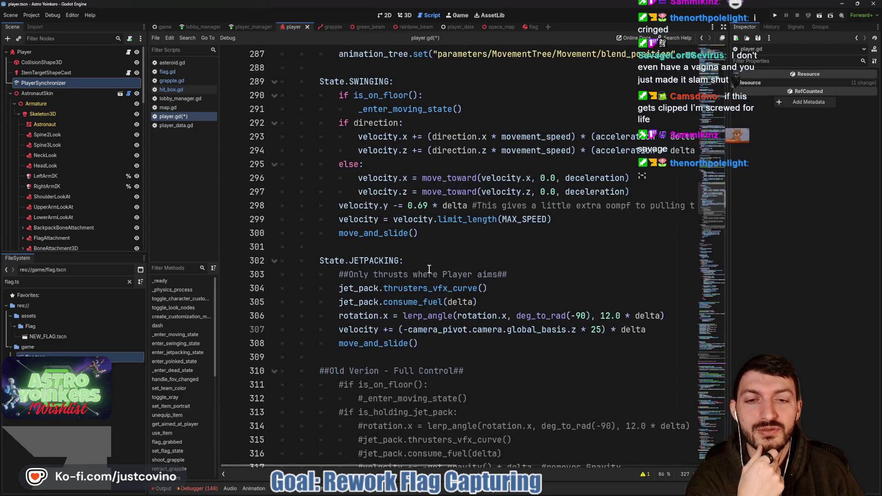
{"action": "left_click", "coordinate": [445, 244]}
{"action": "scroll", "coordinate": [445, 245], "scroll_direction": "up", "scroll_amount": 4}
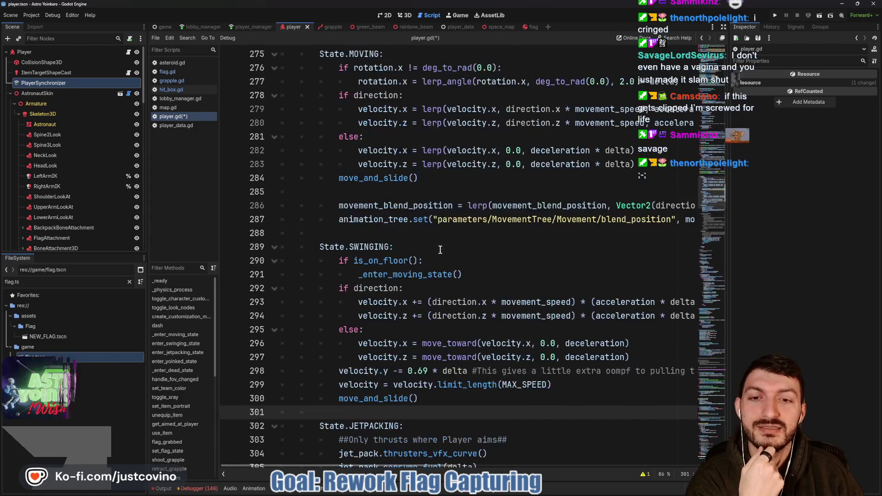
{"action": "left_click", "coordinate": [423, 233]}
{"action": "scroll", "coordinate": [423, 270], "scroll_direction": "up", "scroll_amount": 1}
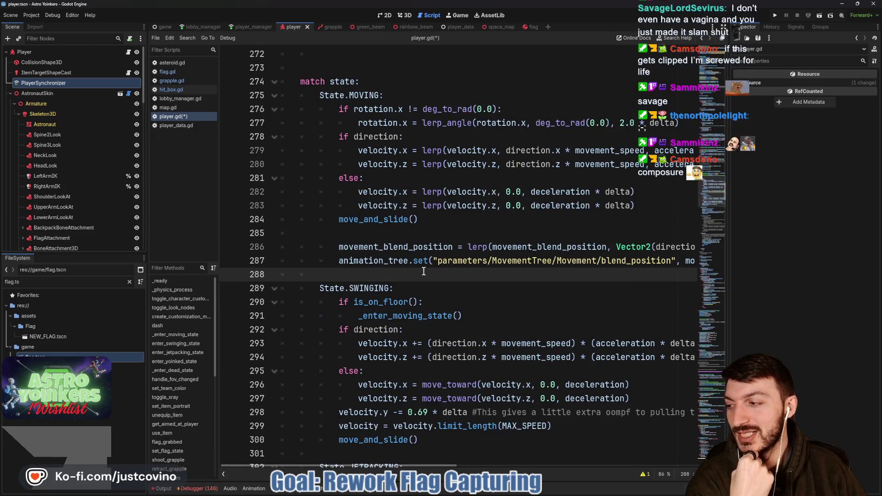
{"action": "scroll", "coordinate": [390, 248], "scroll_direction": "up", "scroll_amount": 4}
{"action": "left_click", "coordinate": [356, 225]}
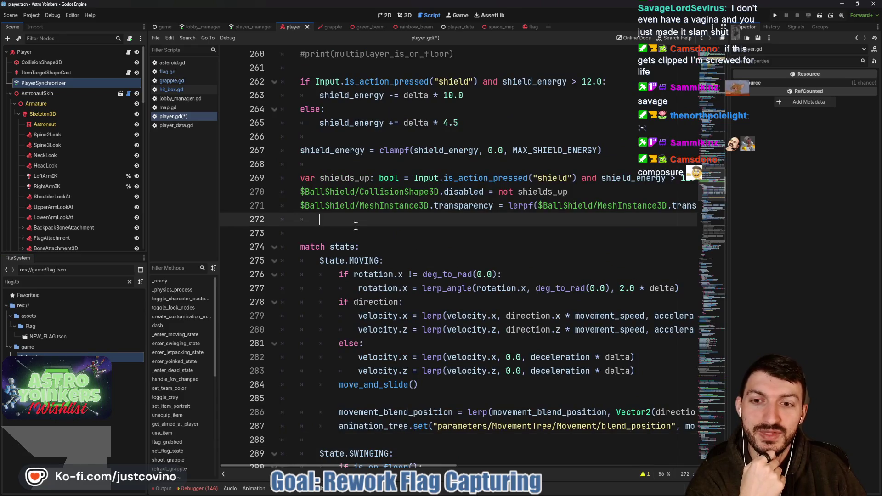
{"action": "key", "text": "BackSpace"}
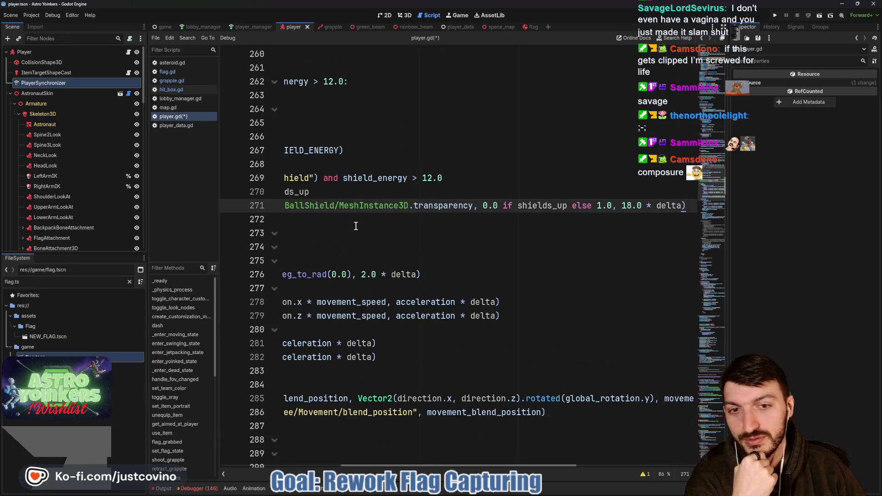
{"action": "key", "text": "ctrl+Left"}
{"action": "key", "text": "ctrl+Left"}
{"action": "key", "text": "ctrl+Left"}
{"action": "scroll", "coordinate": [398, 245], "scroll_direction": "up", "scroll_amount": 1}
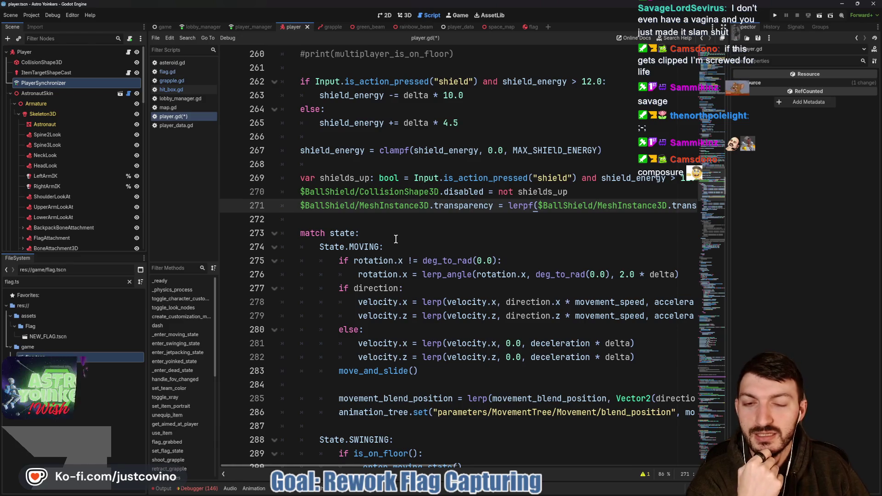
{"action": "scroll", "coordinate": [395, 239], "scroll_direction": "up", "scroll_amount": 1}
{"action": "left_click", "coordinate": [351, 261]}
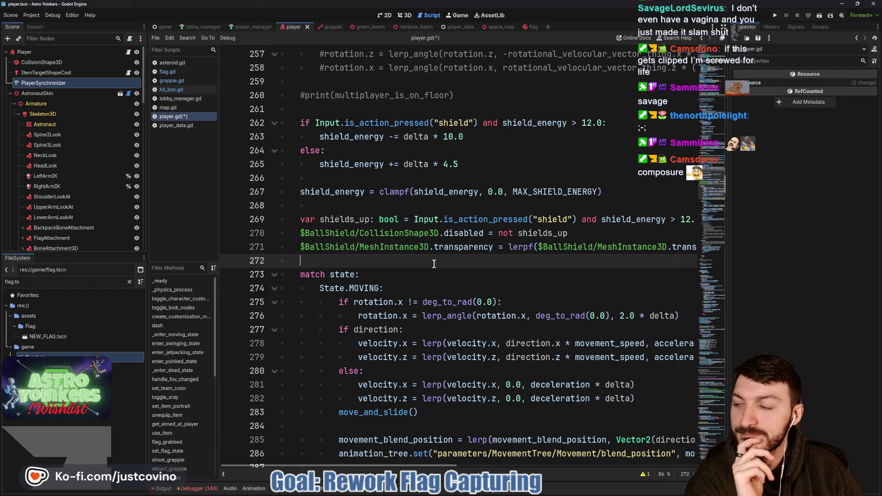
{"action": "scroll", "coordinate": [459, 261], "scroll_direction": "up", "scroll_amount": 4}
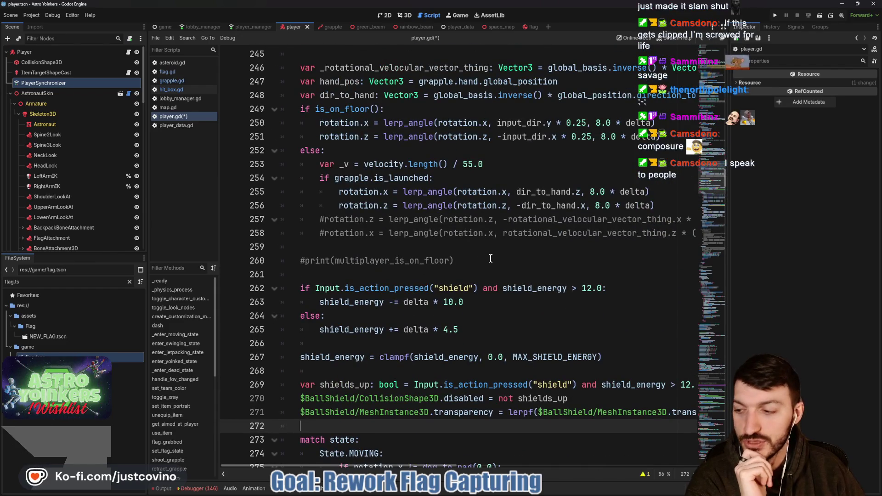
{"action": "scroll", "coordinate": [490, 259], "scroll_direction": "up", "scroll_amount": 4}
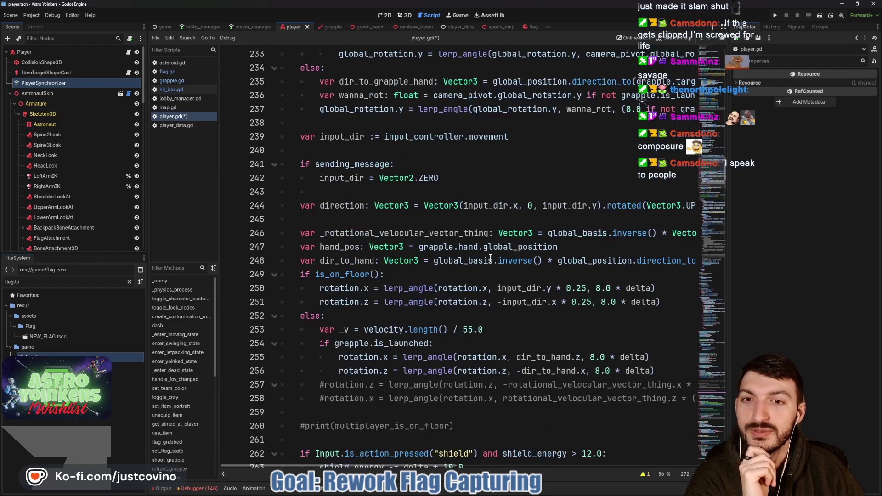
{"action": "left_click", "coordinate": [415, 223]}
{"action": "scroll", "coordinate": [404, 225], "scroll_direction": "up", "scroll_amount": 6}
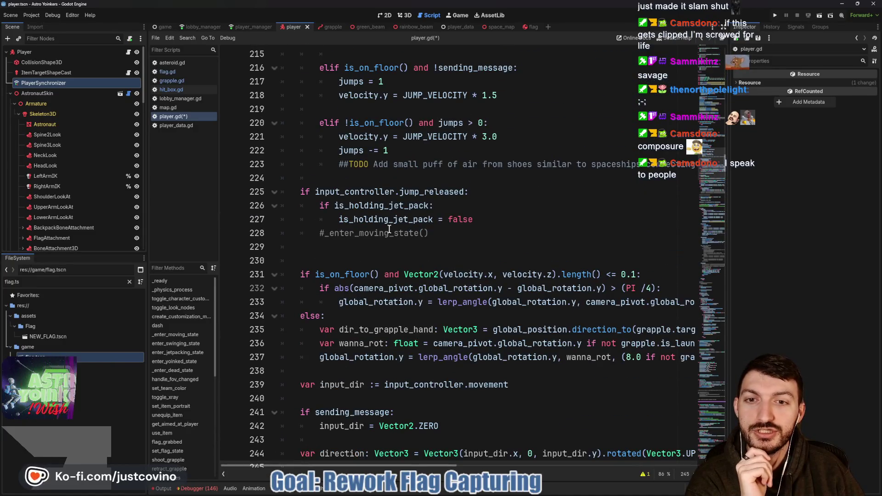
{"action": "scroll", "coordinate": [389, 229], "scroll_direction": "up", "scroll_amount": 1}
{"action": "scroll", "coordinate": [389, 229], "scroll_direction": "up", "scroll_amount": 2}
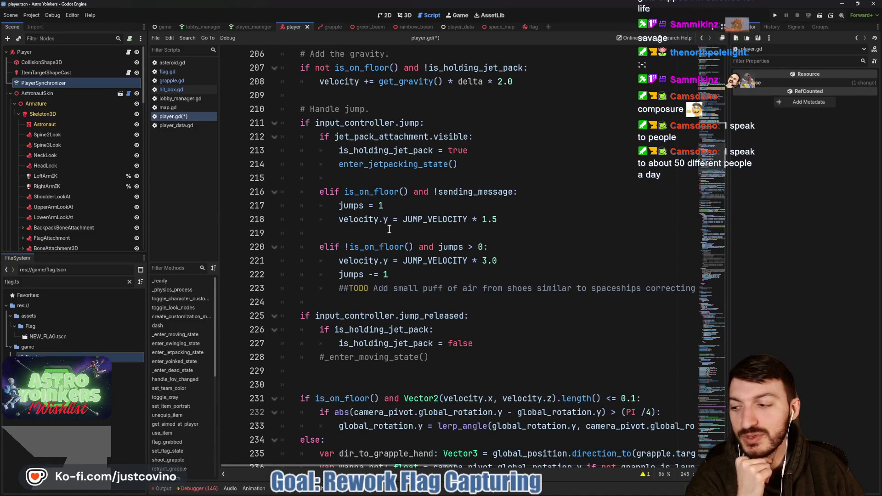
{"action": "scroll", "coordinate": [389, 229], "scroll_direction": "up", "scroll_amount": 1}
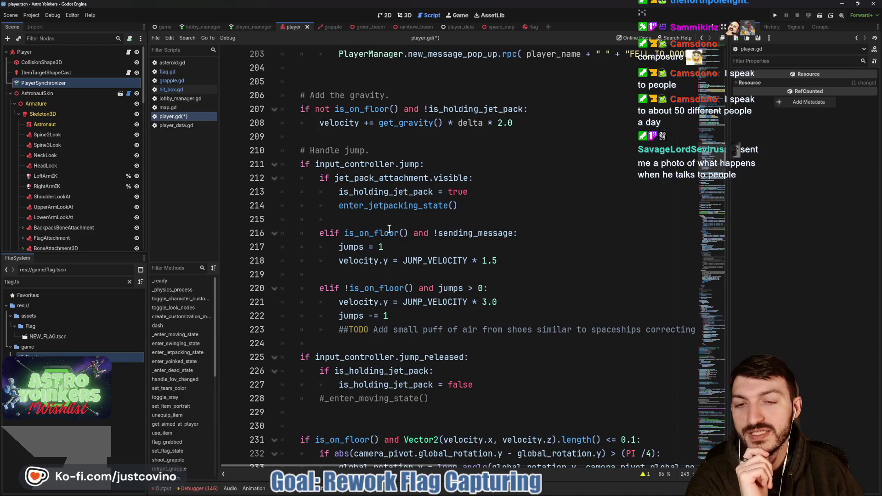
{"action": "scroll", "coordinate": [389, 229], "scroll_direction": "up", "scroll_amount": 1}
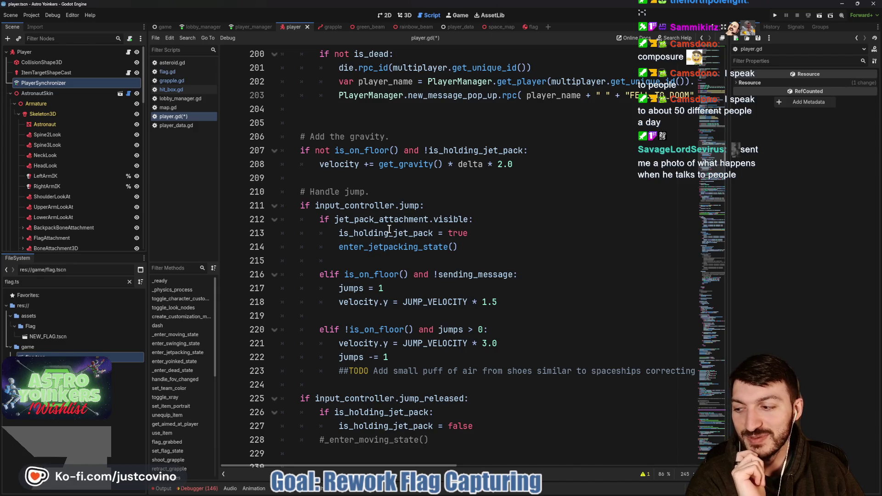
{"action": "scroll", "coordinate": [389, 229], "scroll_direction": "up", "scroll_amount": 2}
{"action": "scroll", "coordinate": [389, 228], "scroll_direction": "up", "scroll_amount": 2}
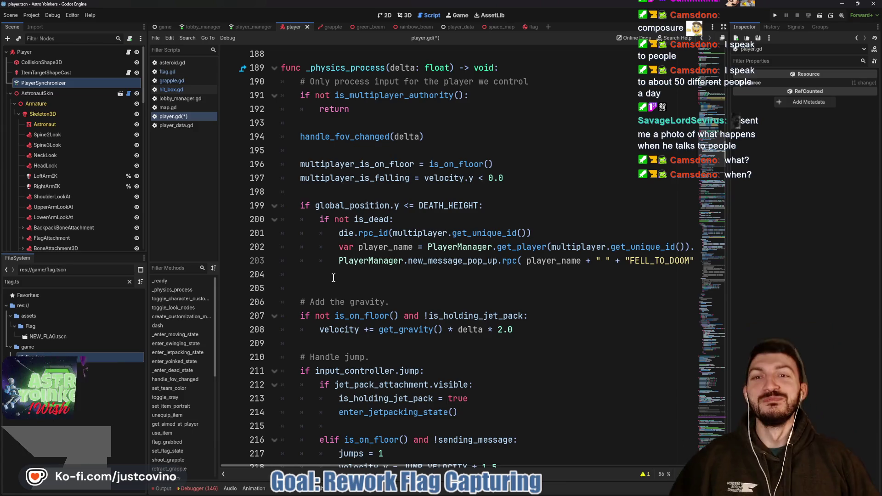
{"action": "scroll", "coordinate": [334, 277], "scroll_direction": "up", "scroll_amount": 4}
{"action": "scroll", "coordinate": [372, 179], "scroll_direction": "up", "scroll_amount": 1}
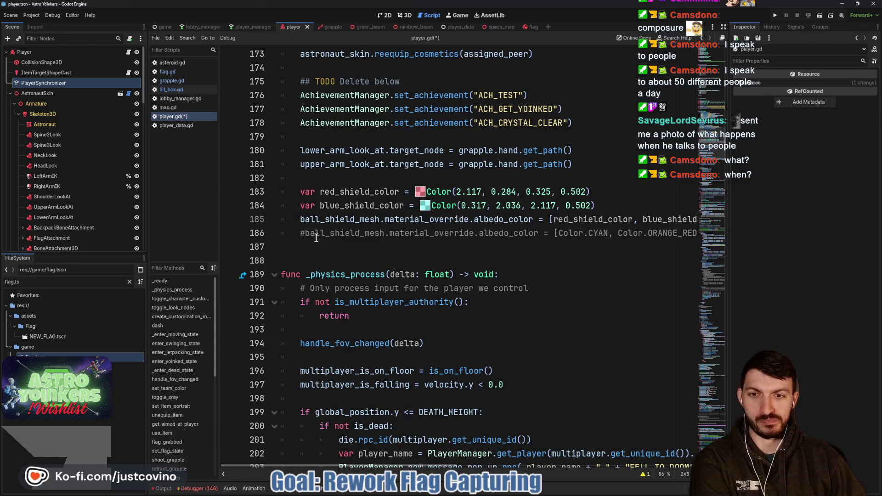
{"action": "scroll", "coordinate": [316, 238], "scroll_direction": "up", "scroll_amount": 3}
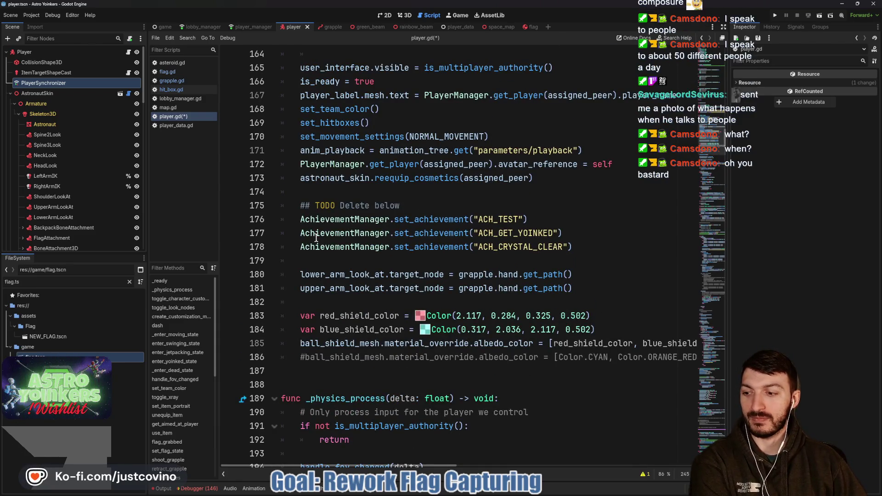
{"action": "scroll", "coordinate": [316, 238], "scroll_direction": "up", "scroll_amount": 4}
{"action": "scroll", "coordinate": [316, 238], "scroll_direction": "up", "scroll_amount": 2}
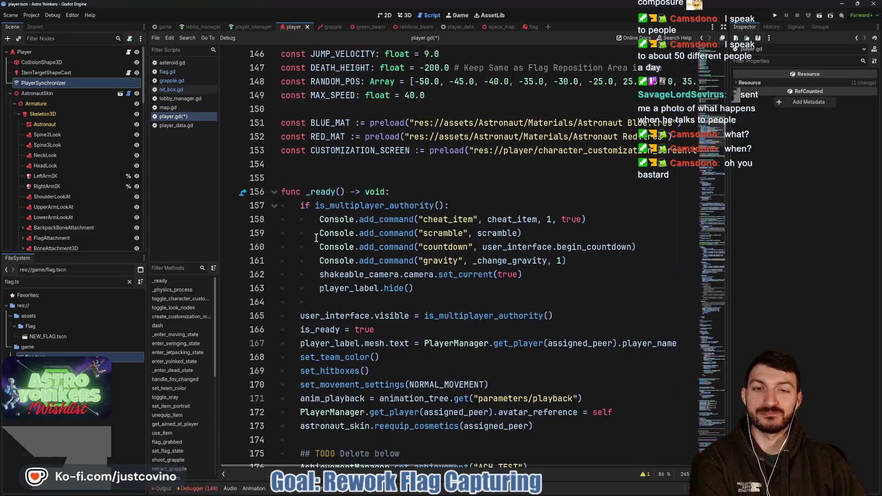
{"action": "scroll", "coordinate": [375, 263], "scroll_direction": "up", "scroll_amount": 7}
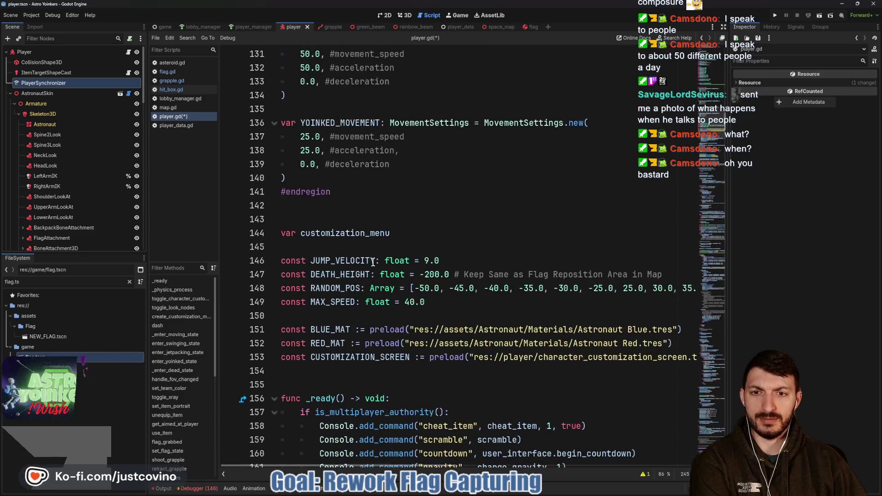
{"action": "scroll", "coordinate": [373, 262], "scroll_direction": "down", "scroll_amount": 5}
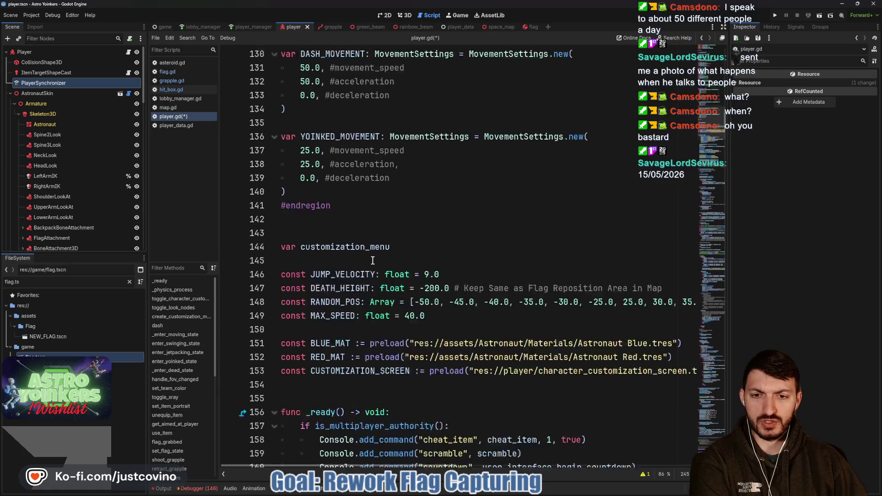
{"action": "scroll", "coordinate": [370, 259], "scroll_direction": "down", "scroll_amount": 5}
{"action": "scroll", "coordinate": [368, 260], "scroll_direction": "down", "scroll_amount": 12}
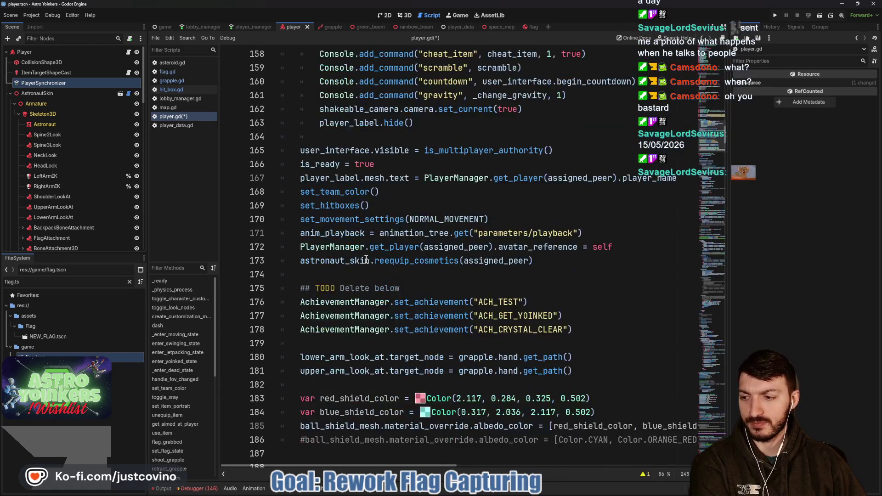
{"action": "scroll", "coordinate": [362, 260], "scroll_direction": "down", "scroll_amount": 3}
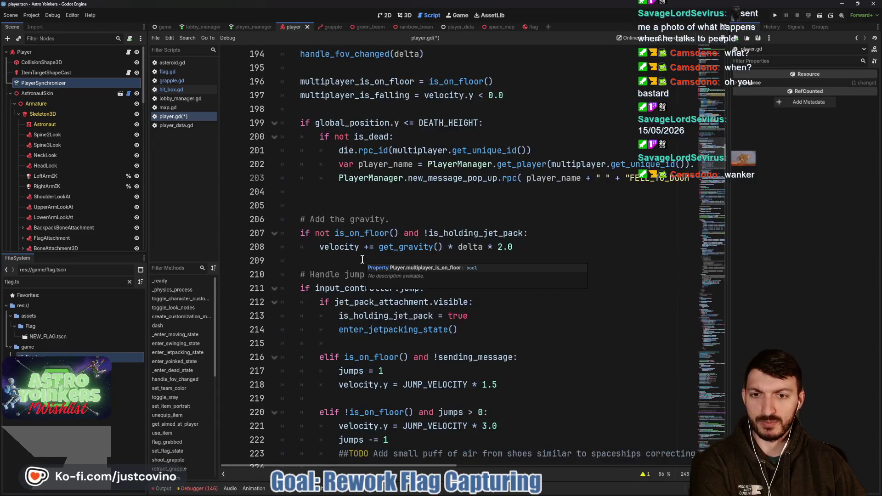
{"action": "scroll", "coordinate": [390, 224], "scroll_direction": "down", "scroll_amount": 1}
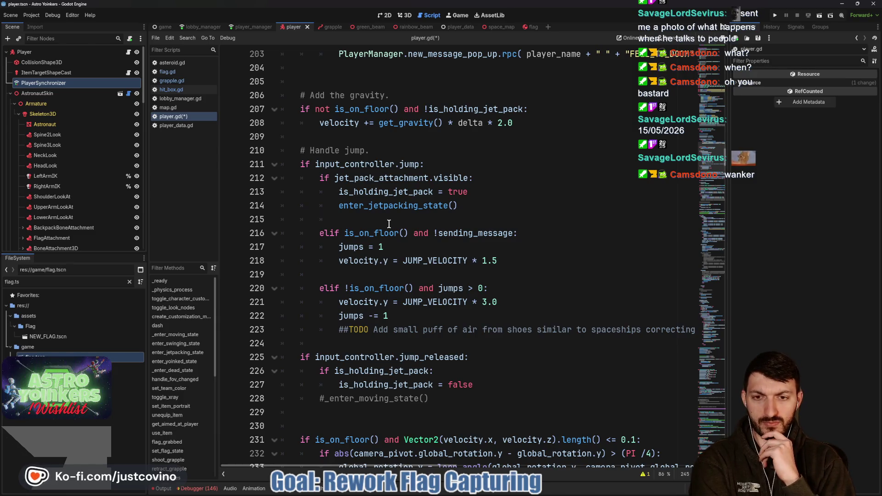
{"action": "scroll", "coordinate": [390, 224], "scroll_direction": "down", "scroll_amount": 9}
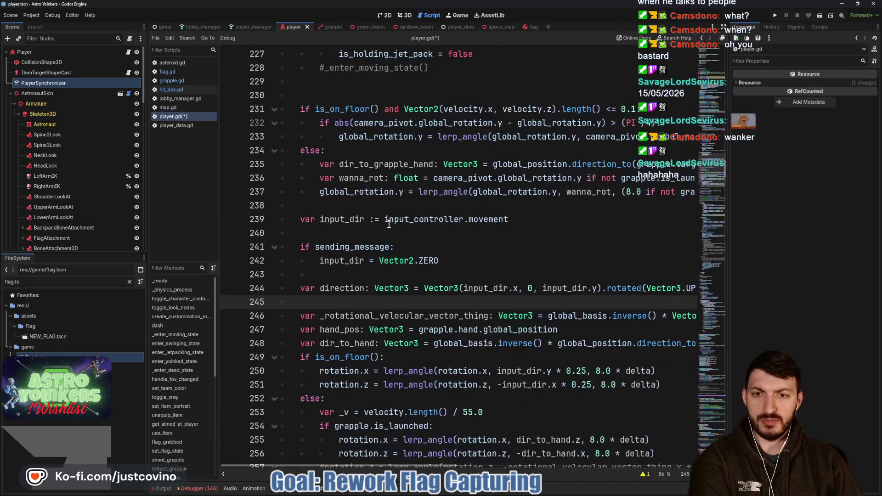
{"action": "scroll", "coordinate": [389, 224], "scroll_direction": "down", "scroll_amount": 16}
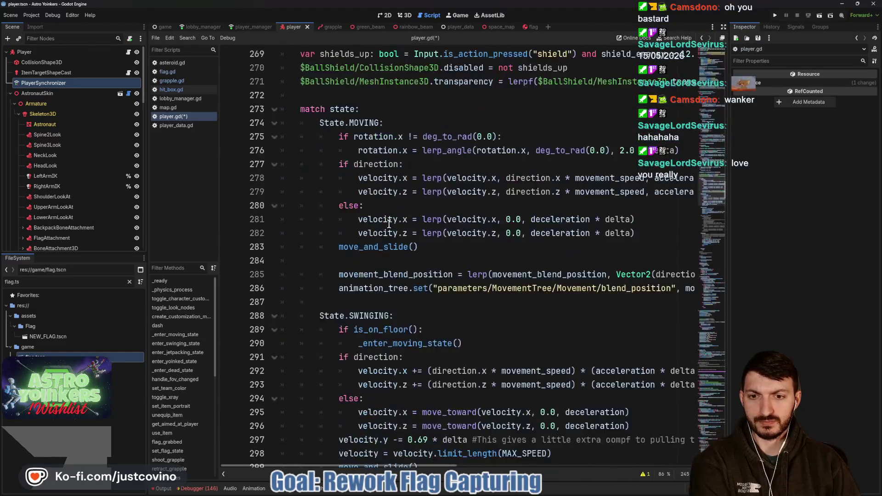
{"action": "scroll", "coordinate": [389, 224], "scroll_direction": "down", "scroll_amount": 18}
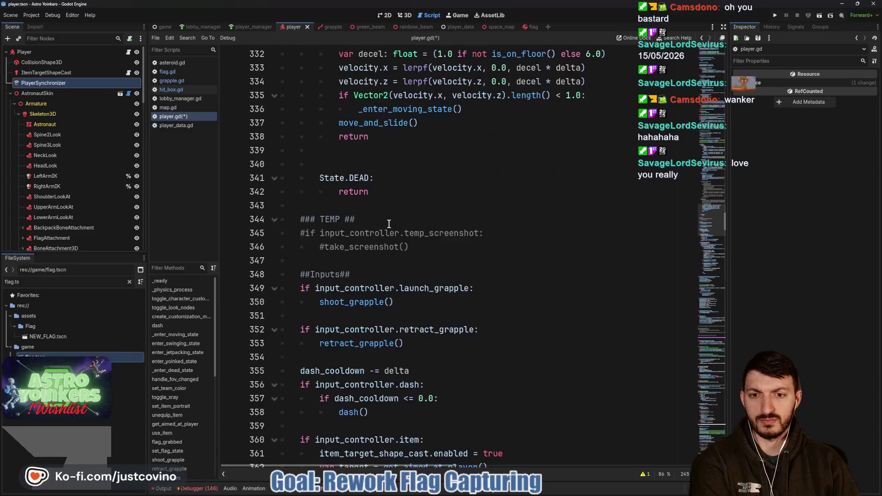
{"action": "scroll", "coordinate": [389, 223], "scroll_direction": "down", "scroll_amount": 17}
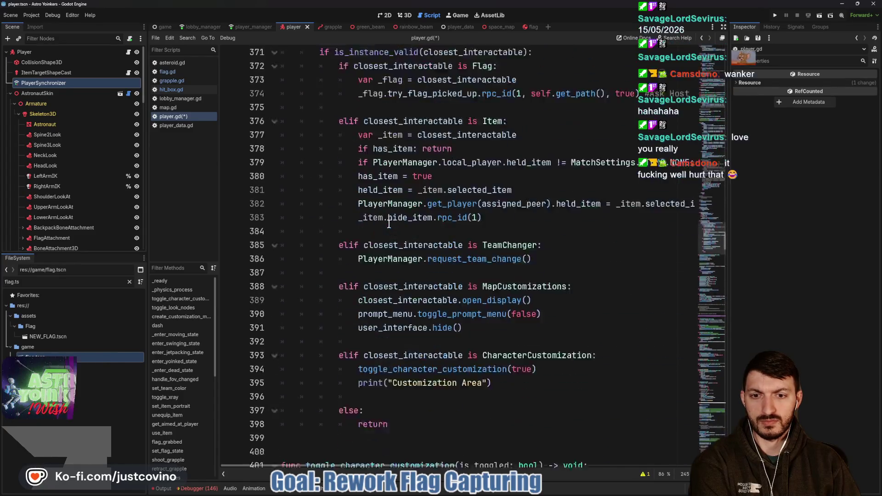
{"action": "scroll", "coordinate": [389, 224], "scroll_direction": "down", "scroll_amount": 13}
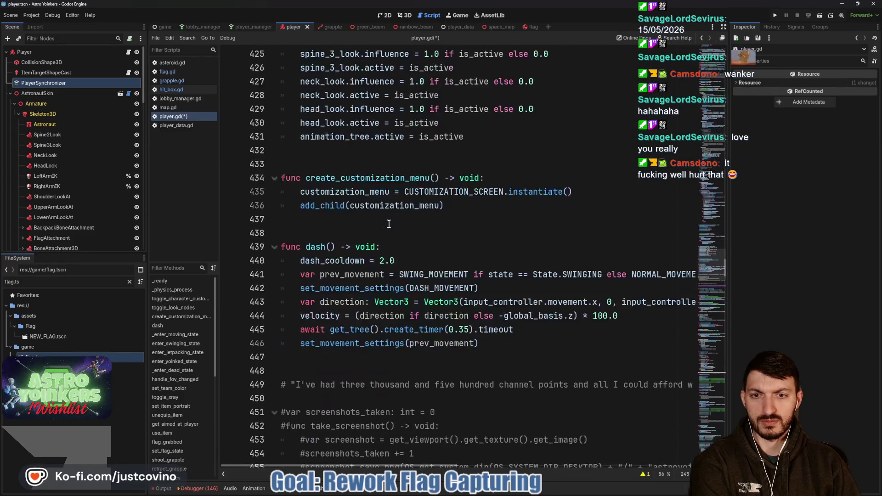
{"action": "scroll", "coordinate": [389, 224], "scroll_direction": "down", "scroll_amount": 6}
{"action": "scroll", "coordinate": [390, 224], "scroll_direction": "down", "scroll_amount": 7}
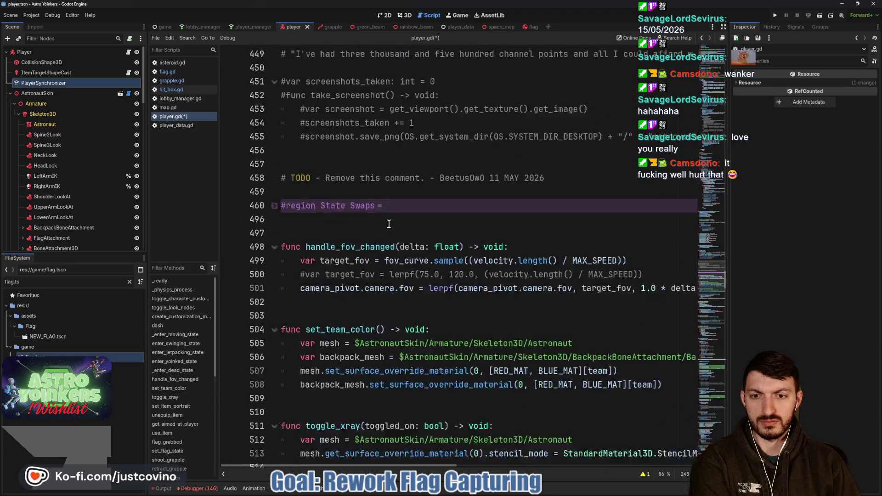
{"action": "scroll", "coordinate": [389, 224], "scroll_direction": "down", "scroll_amount": 8}
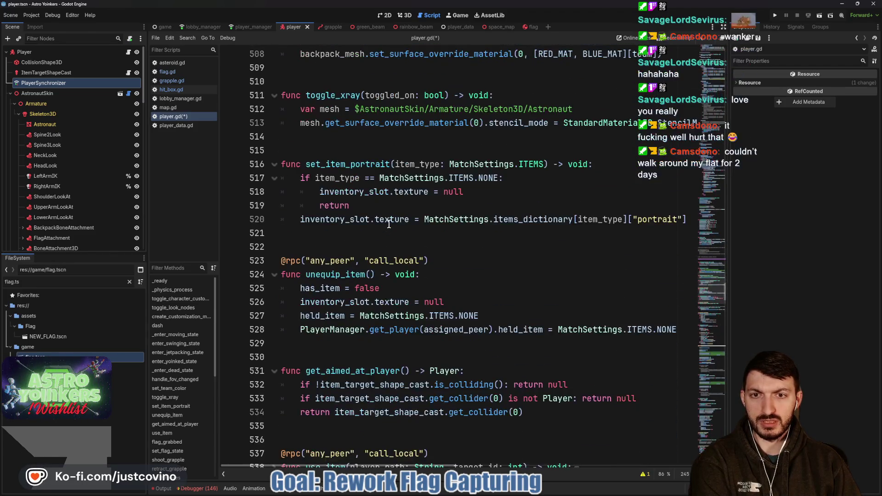
{"action": "scroll", "coordinate": [389, 224], "scroll_direction": "down", "scroll_amount": 7}
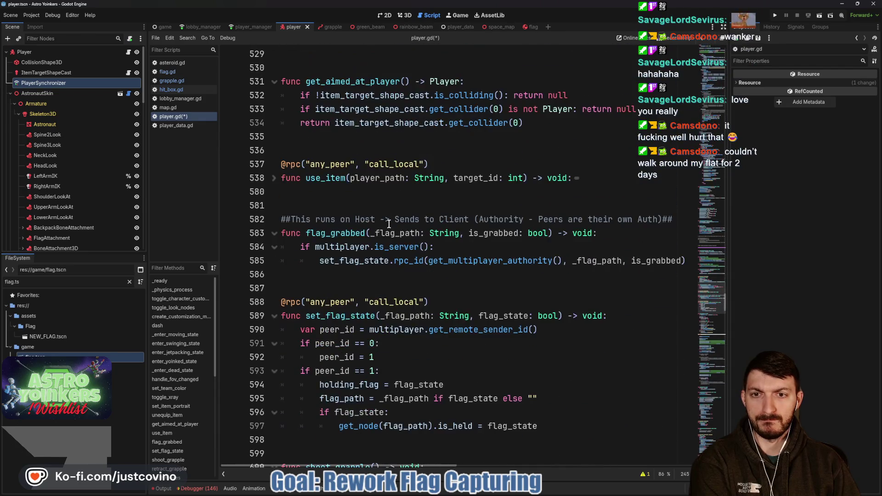
{"action": "scroll", "coordinate": [389, 224], "scroll_direction": "down", "scroll_amount": 6}
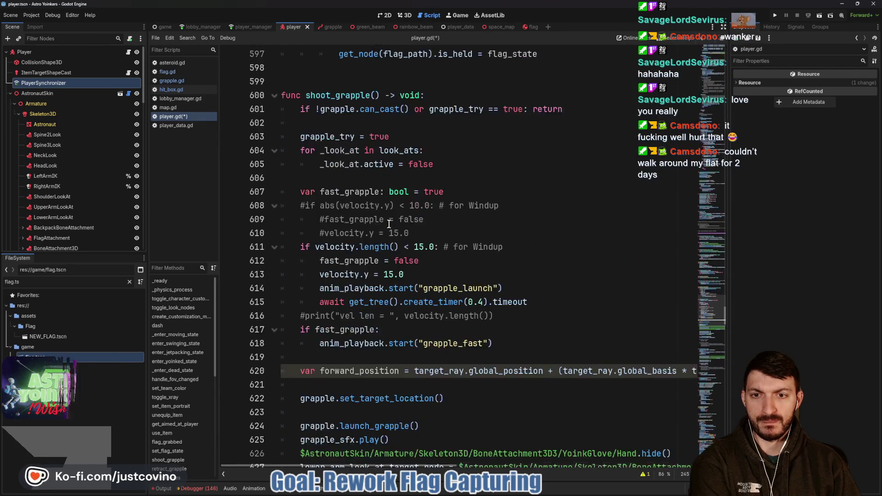
{"action": "scroll", "coordinate": [389, 223], "scroll_direction": "down", "scroll_amount": 9}
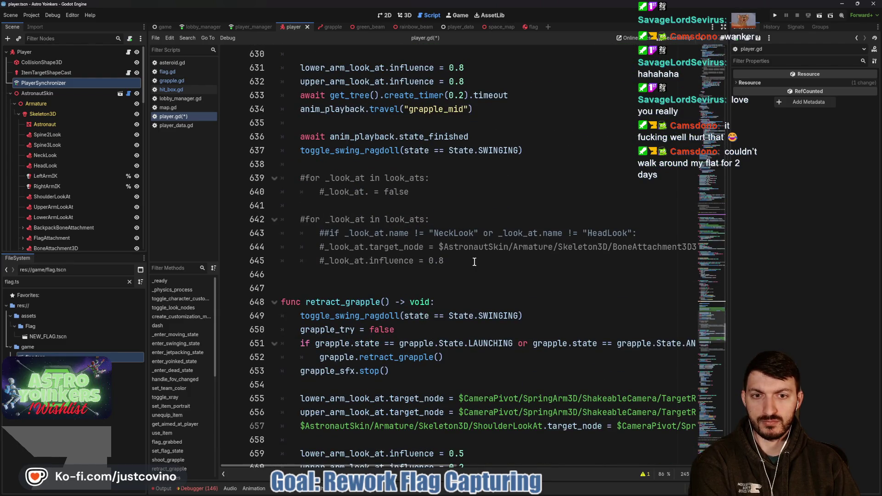
{"action": "mouse_move", "coordinate": [475, 262]}
{"action": "left_mouse_down"}
{"action": "mouse_move", "coordinate": [276, 220]}
{"action": "mouse_move", "coordinate": [261, 180]}
{"action": "left_mouse_up"}
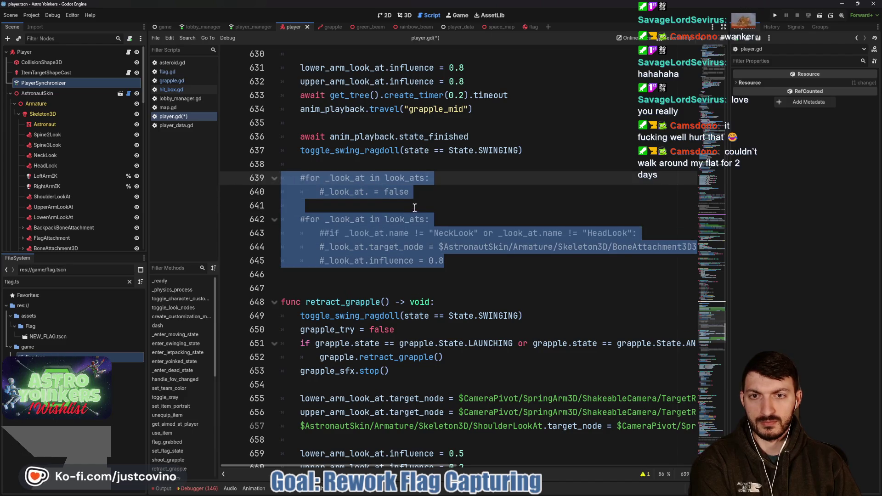
- Delete the commented #for _look_at loop ending retract_grapple and its leftover blank line
{"action": "scroll", "coordinate": [415, 207], "scroll_direction": "down", "scroll_amount": 4}
{"action": "scroll", "coordinate": [426, 215], "scroll_direction": "down", "scroll_amount": 2}
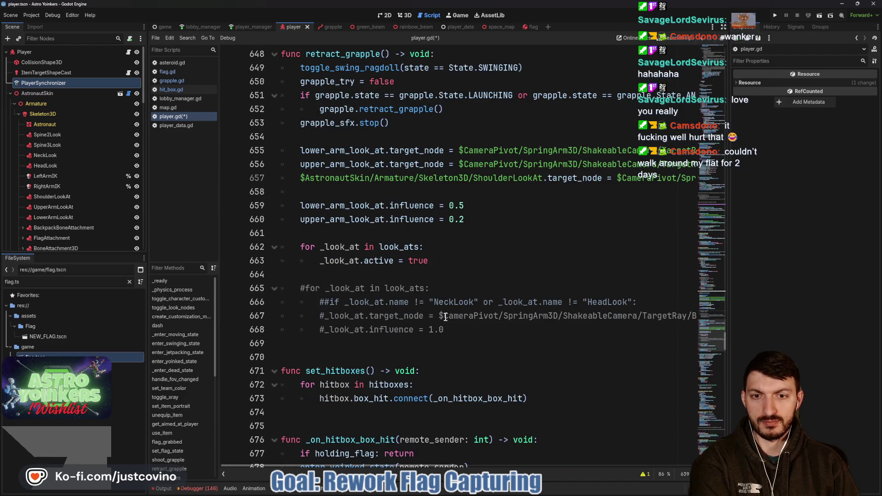
{"action": "left_click_drag", "start_coordinate": [445, 329], "coordinate": [289, 281]}
{"action": "key", "text": "BackSpace"}
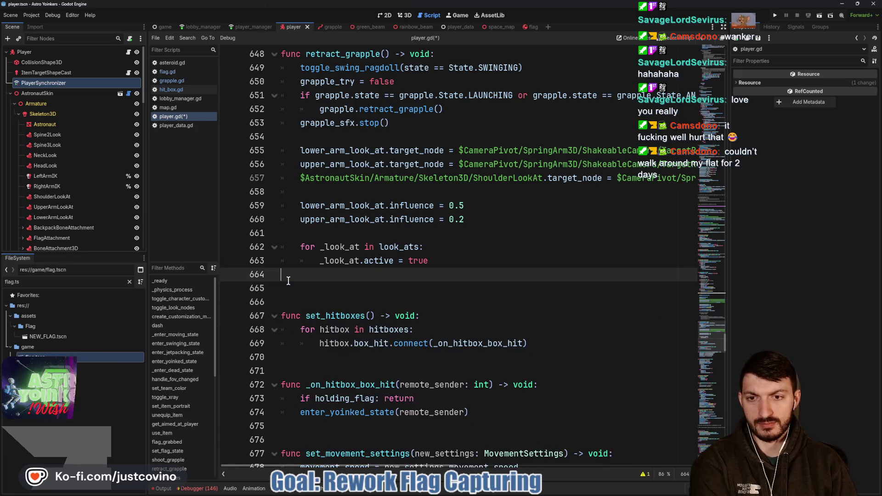
{"action": "key", "text": "Delete"}
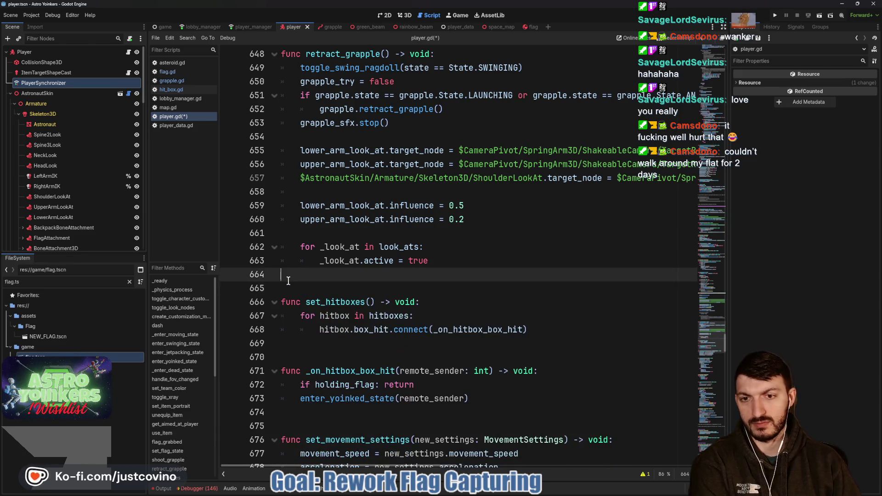
{"action": "scroll", "coordinate": [288, 278], "scroll_direction": "down", "scroll_amount": 2}
{"action": "double_click", "coordinate": [357, 288]}
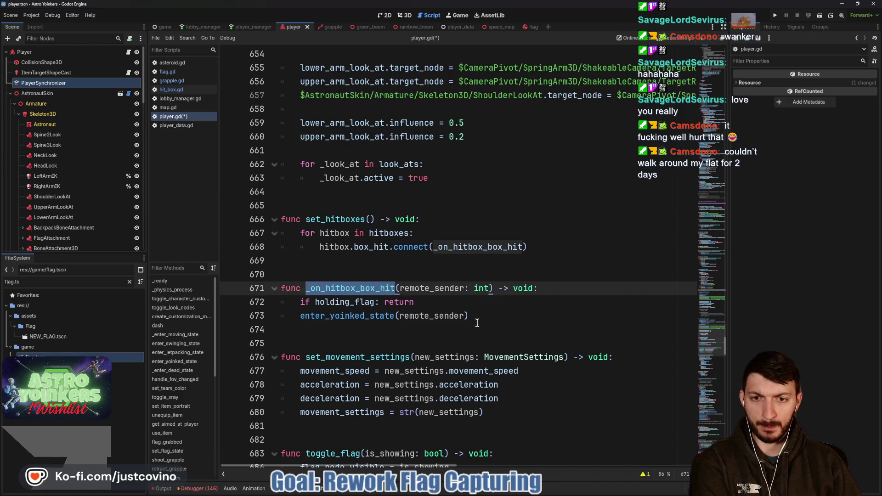
- Jump from the enter_yoinked_state call in _on_hitbox_box_hit to its definition
{"action": "double_click", "coordinate": [342, 316]}
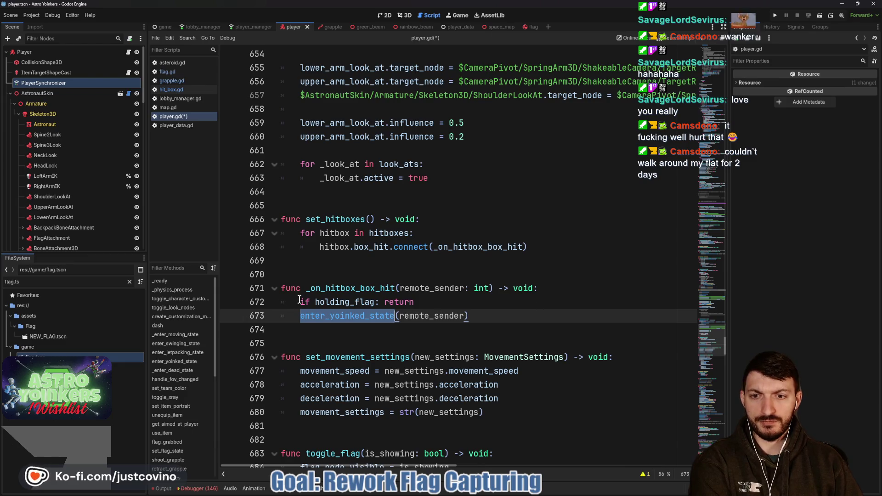
{"action": "left_click_drag", "start_coordinate": [299, 299], "coordinate": [482, 300]}
{"action": "double_click", "coordinate": [393, 316]}
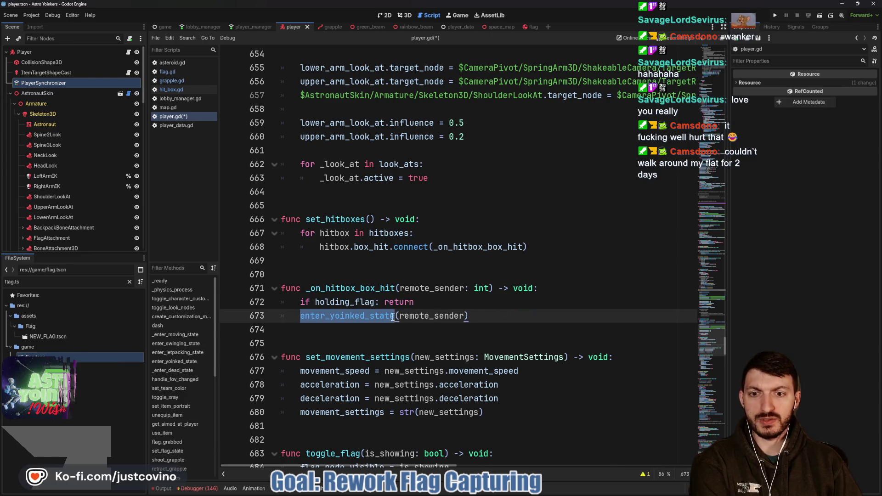
{"action": "mouse_move", "coordinate": [377, 316]}
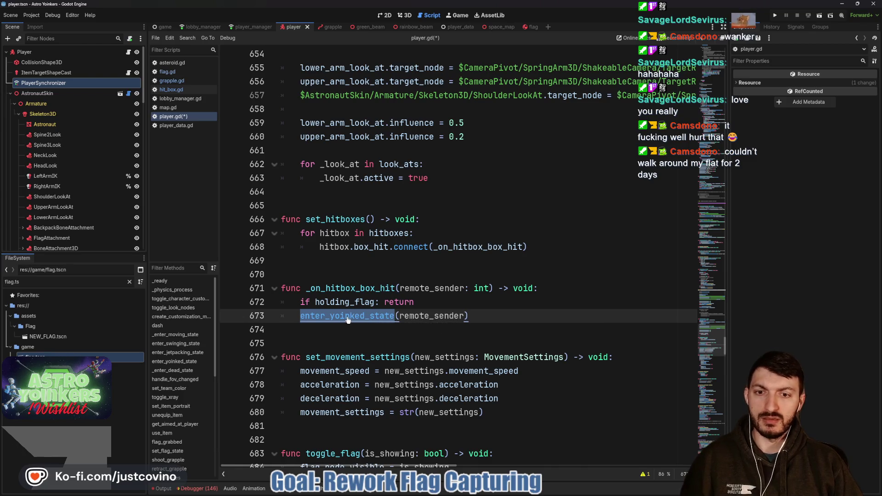
{"action": "left_click", "coordinate": [350, 317], "text": "ctrl"}
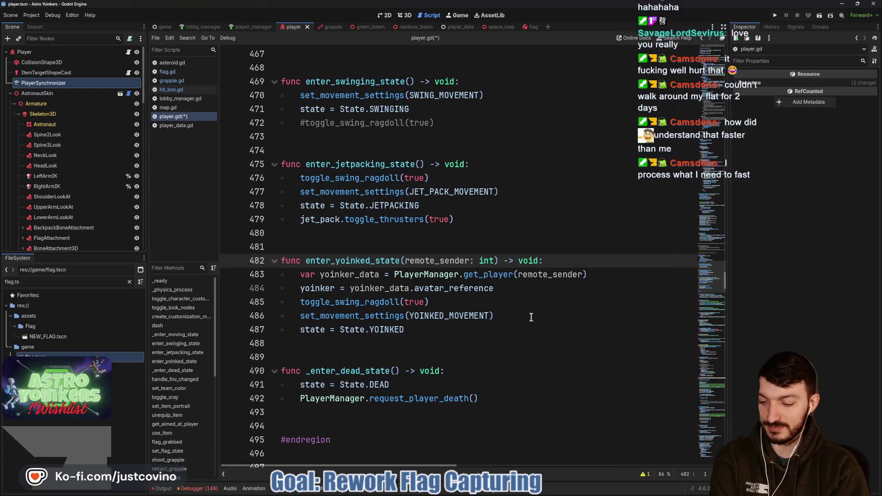
- Save player.gd with Ctrl+S
{"action": "key", "text": "ctrl+s"}
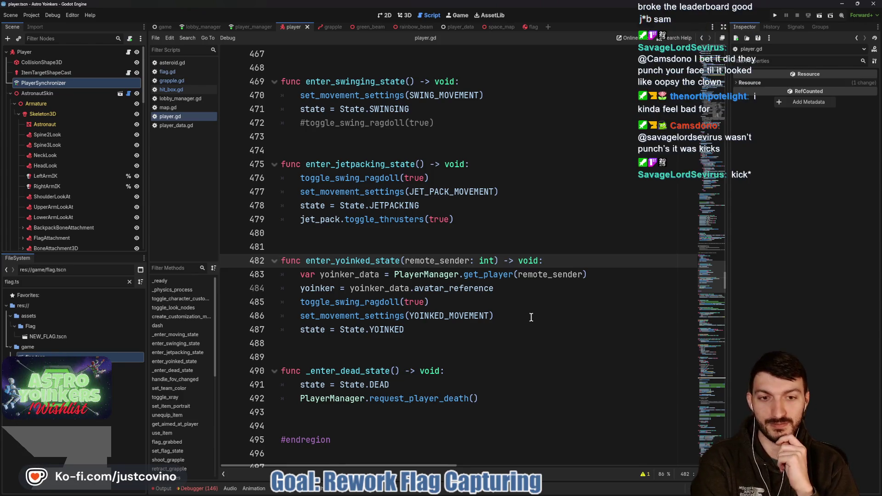
{"action": "left_click", "coordinate": [462, 250]}
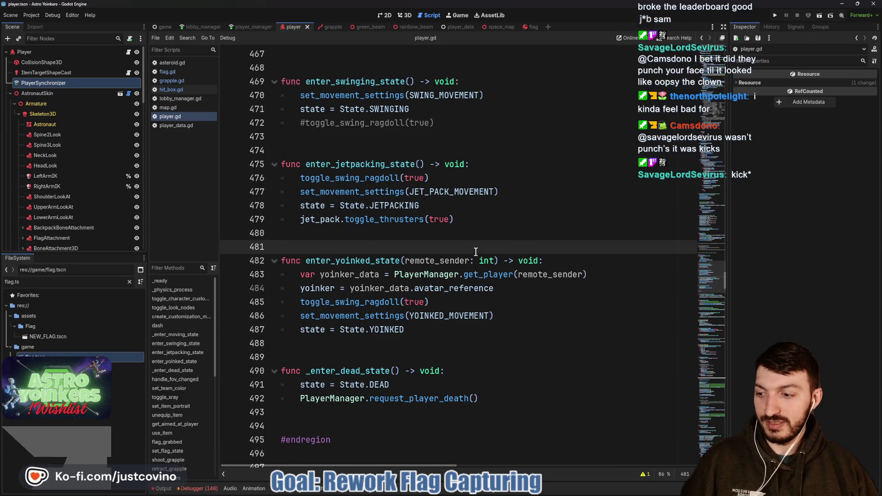
{"action": "scroll", "coordinate": [469, 252], "scroll_direction": "up", "scroll_amount": 3}
{"action": "scroll", "coordinate": [418, 272], "scroll_direction": "down", "scroll_amount": 1}
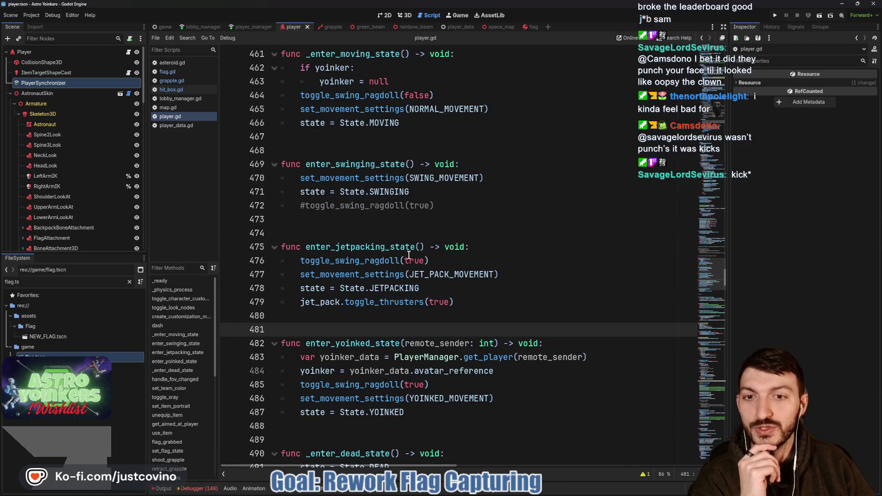
{"action": "left_click_drag", "start_coordinate": [436, 206], "coordinate": [281, 205]}
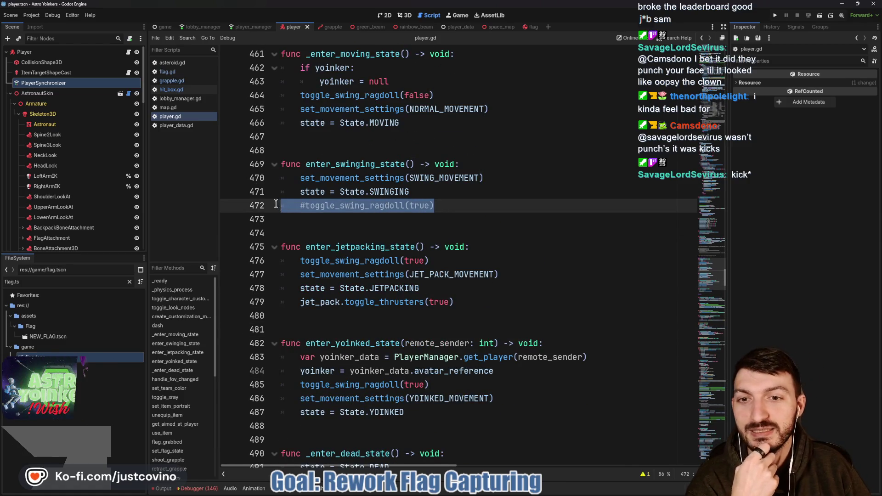
{"action": "key", "text": "BackSpace"}
{"action": "key", "text": "BackSpace"}
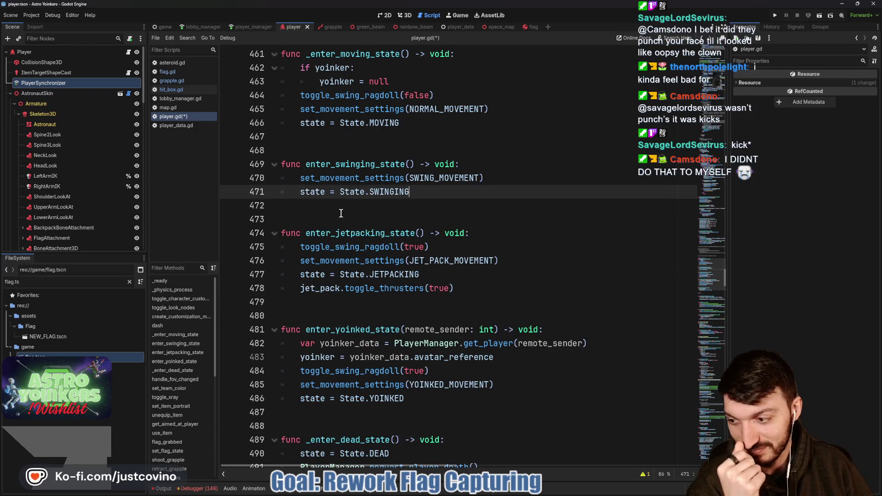
{"action": "scroll", "coordinate": [347, 218], "scroll_direction": "down", "scroll_amount": 3}
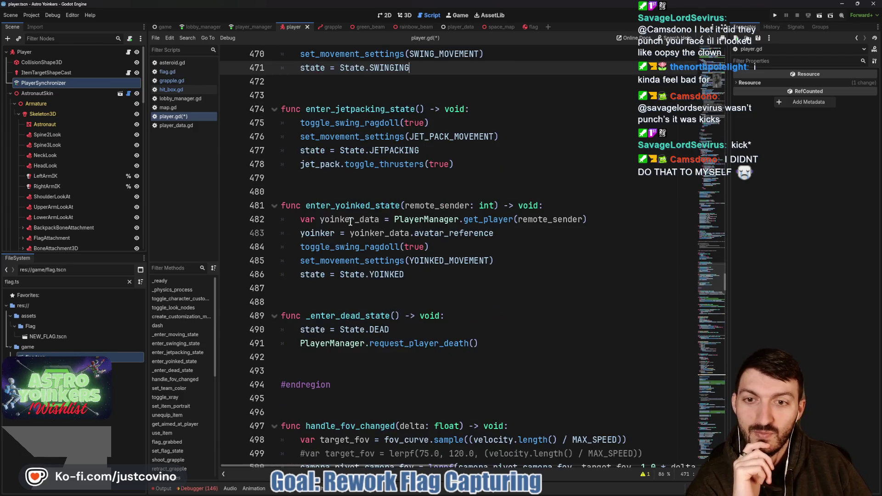
{"action": "left_click", "coordinate": [334, 191]}
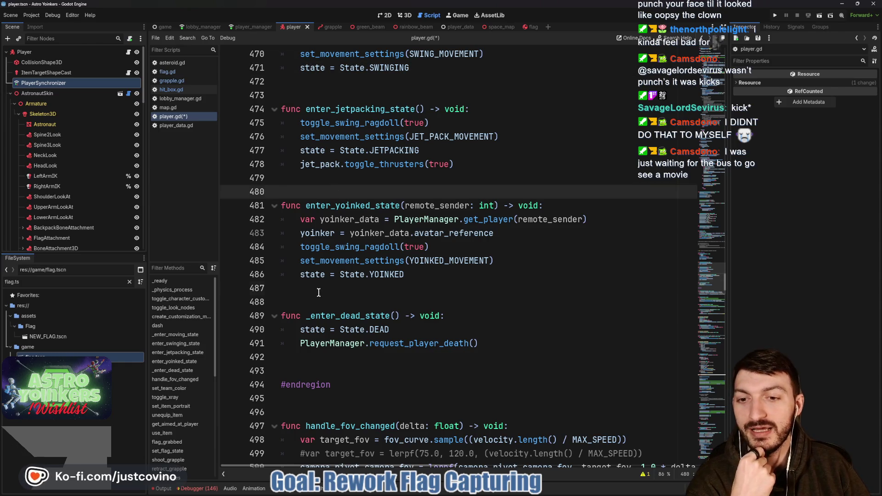
{"action": "left_click", "coordinate": [342, 288]}
{"action": "scroll", "coordinate": [333, 340], "scroll_direction": "down", "scroll_amount": 2}
{"action": "left_click", "coordinate": [310, 288]}
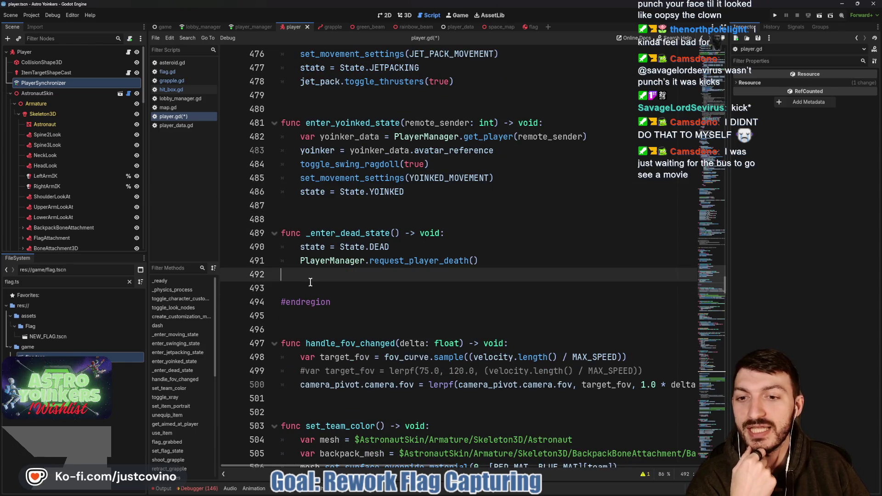
{"action": "left_click", "coordinate": [293, 213]}
{"action": "key", "text": "Up"}
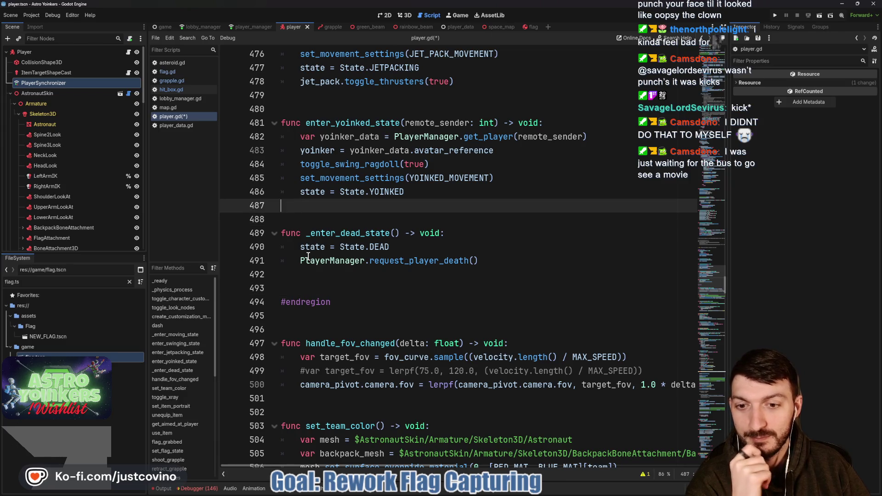
{"action": "scroll", "coordinate": [348, 291], "scroll_direction": "down", "scroll_amount": 2}
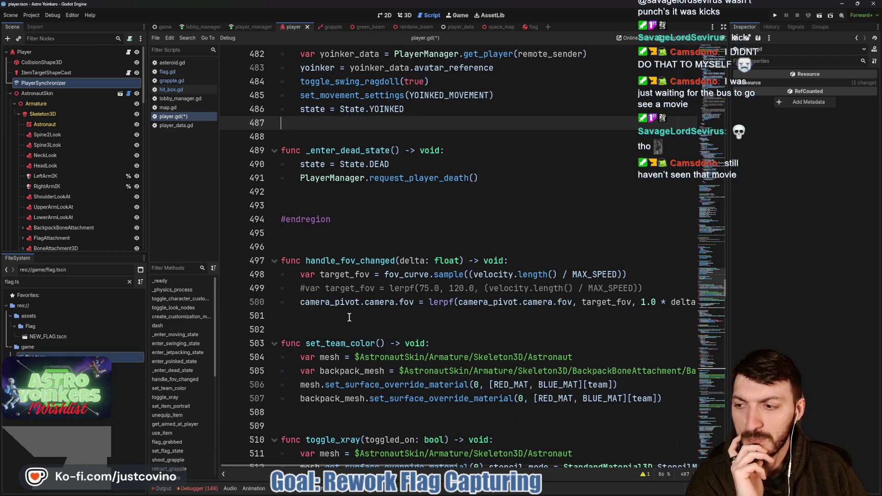
{"action": "scroll", "coordinate": [380, 234], "scroll_direction": "down", "scroll_amount": 4}
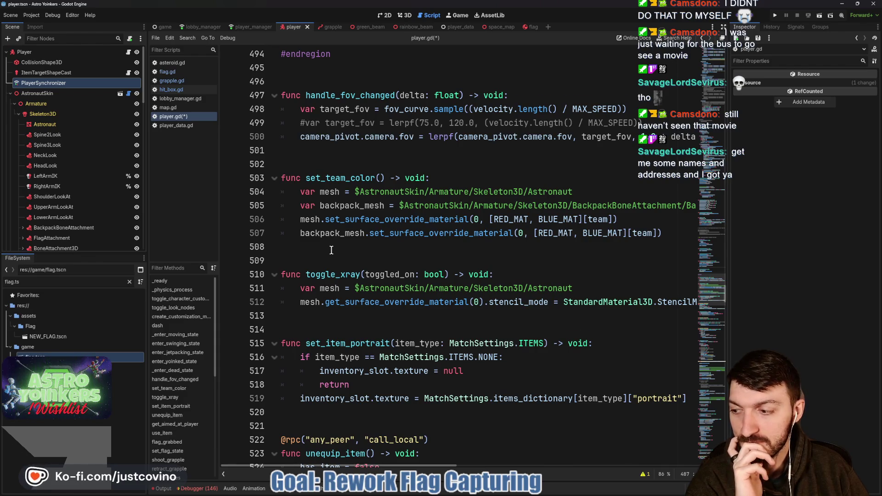
{"action": "scroll", "coordinate": [332, 250], "scroll_direction": "down", "scroll_amount": 3}
{"action": "scroll", "coordinate": [332, 250], "scroll_direction": "down", "scroll_amount": 6}
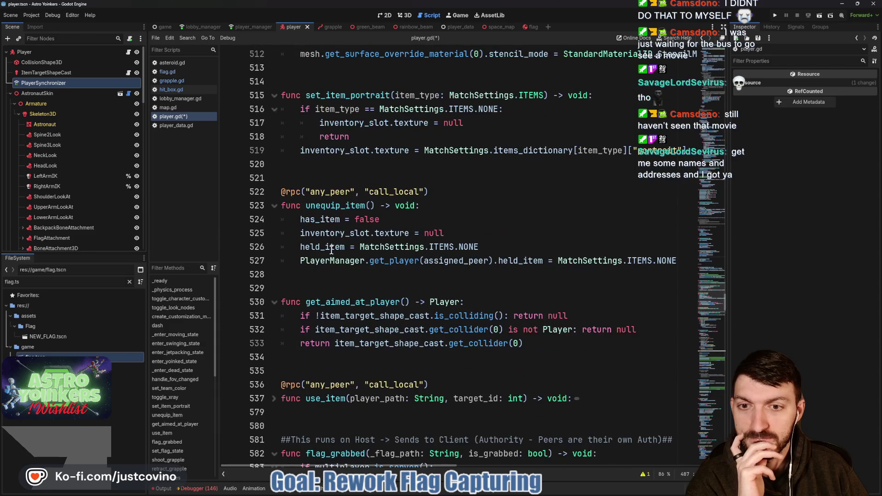
{"action": "left_click", "coordinate": [332, 250]}
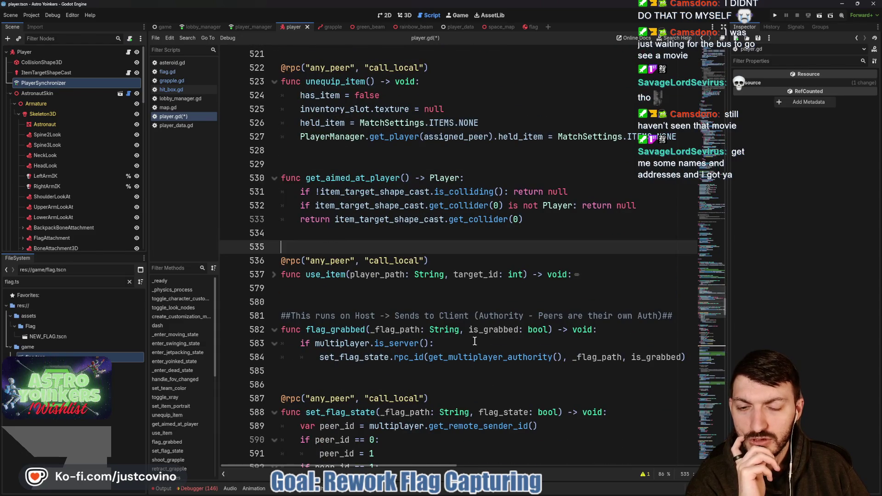
{"action": "mouse_move", "coordinate": [506, 493]}
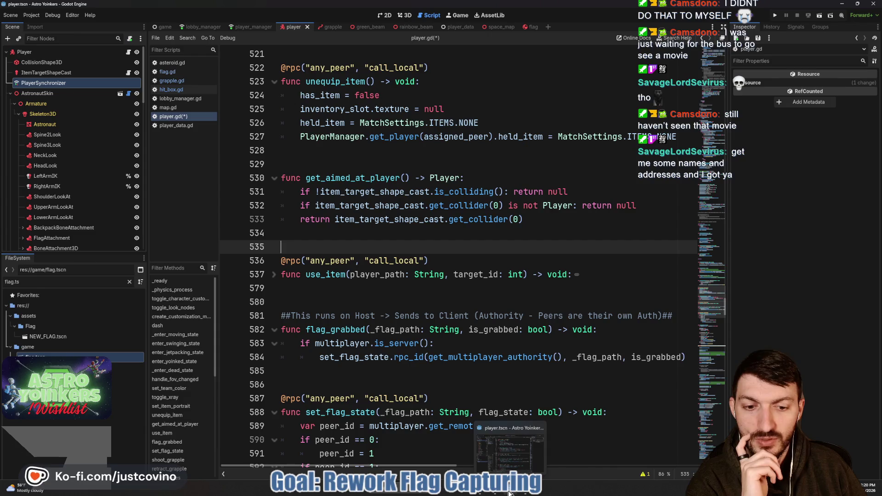
- Commit the two changed player files in GitHub Desktop as 'Commented Clean-Up', then return to Godot
{"action": "left_click", "coordinate": [503, 493]}
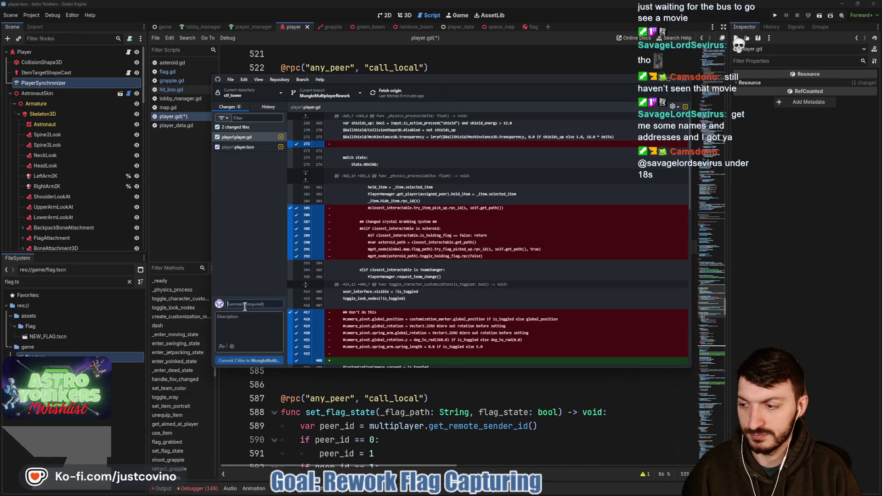
{"action": "type", "text": "domment"}
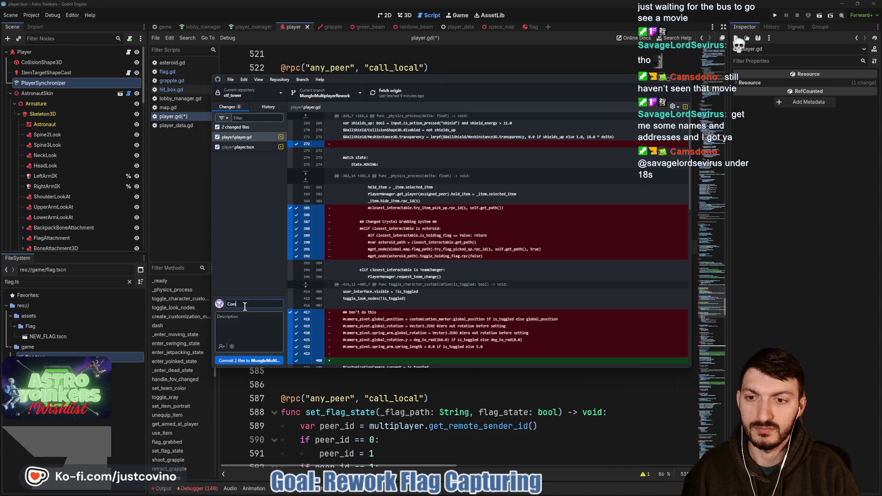
{"action": "type", "text": "ed Clean"}
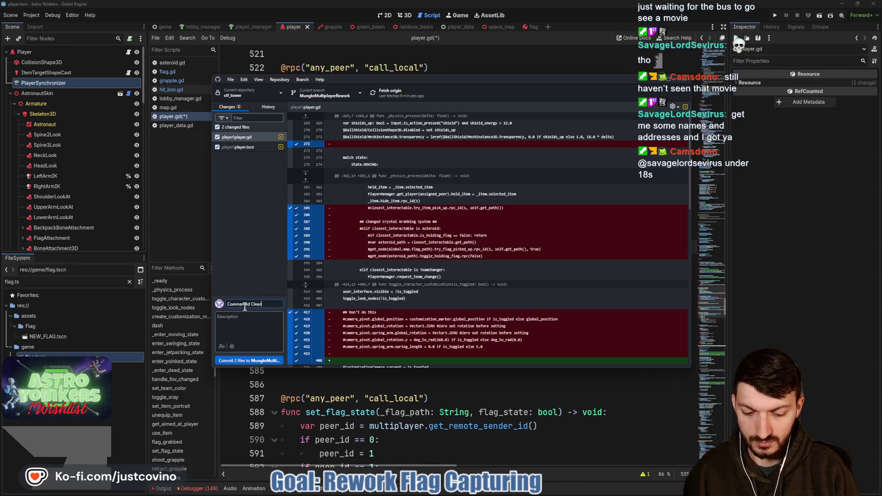
{"action": "type", "text": "-Up"}
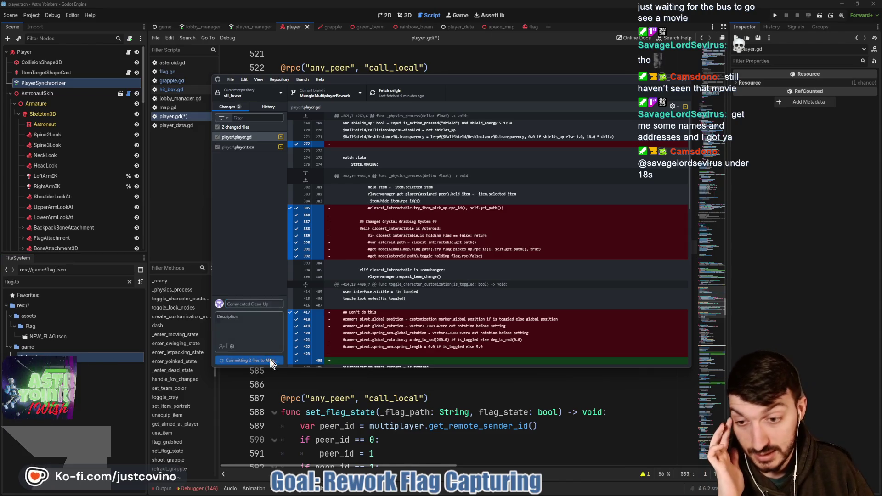
{"action": "left_click", "coordinate": [271, 360]}
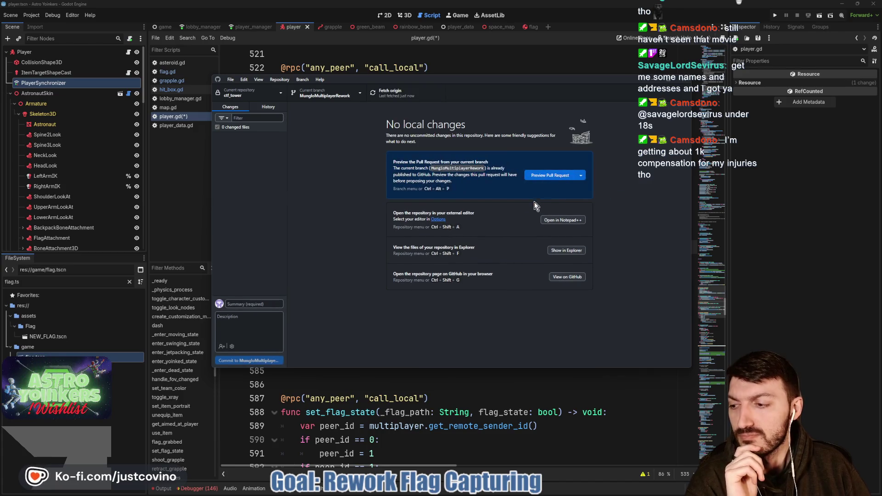
{"action": "left_click", "coordinate": [414, 391]}
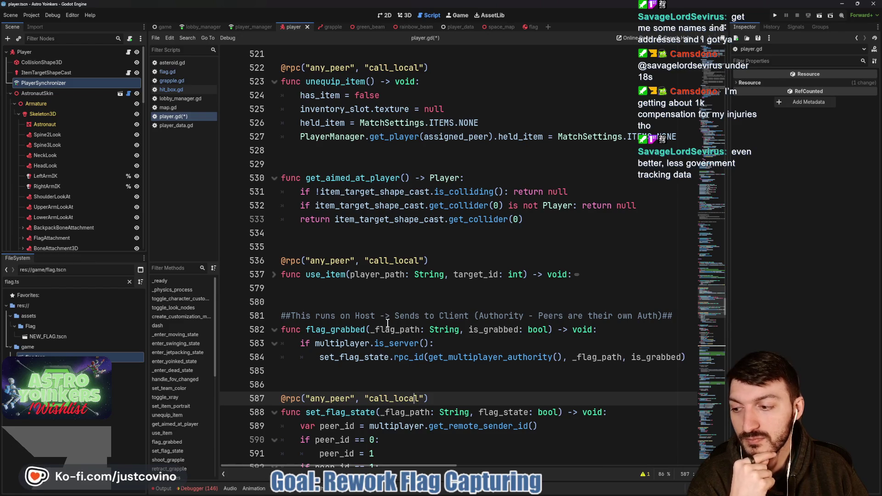
- Save player.gd with Ctrl+S and scroll back up to the YOINKED state block
{"action": "left_click", "coordinate": [381, 302]}
{"action": "scroll", "coordinate": [376, 308], "scroll_direction": "down", "scroll_amount": 3}
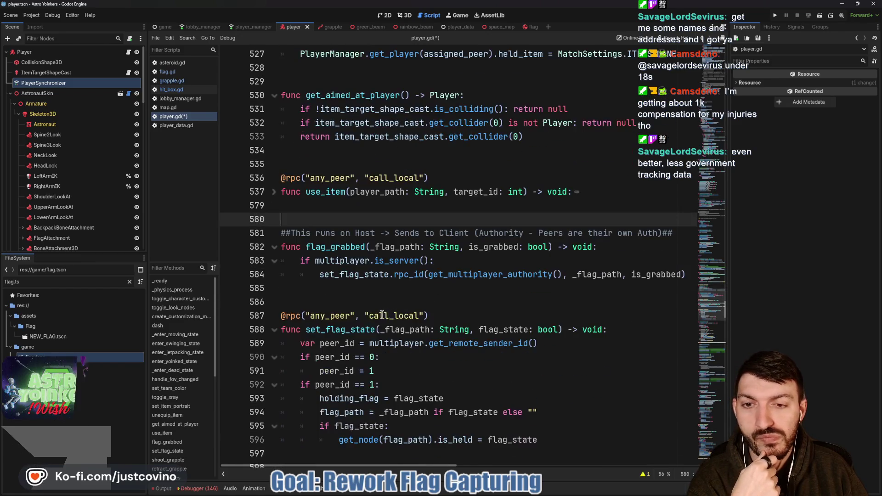
{"action": "left_click", "coordinate": [376, 249]}
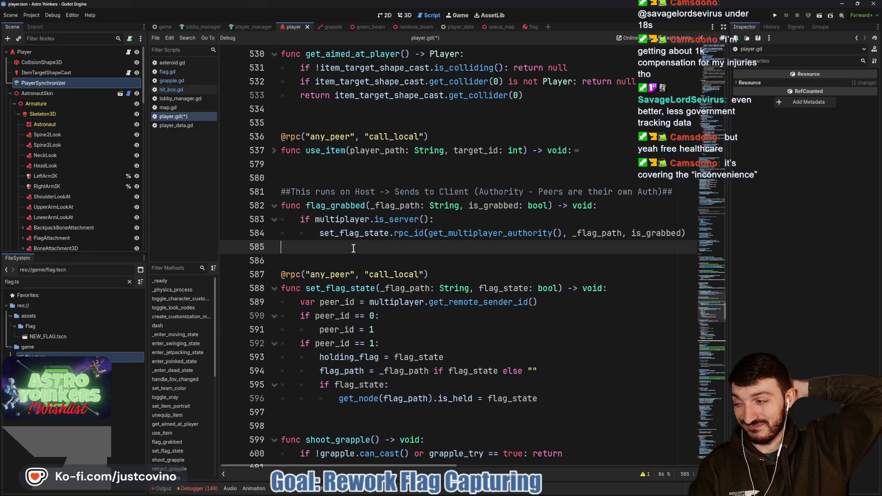
{"action": "key", "text": "ctrl+s"}
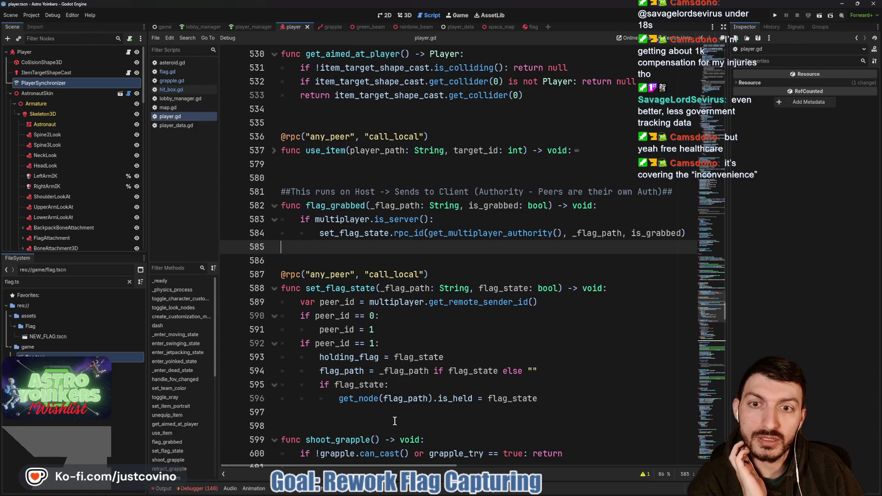
{"action": "scroll", "coordinate": [391, 416], "scroll_direction": "up", "scroll_amount": 15}
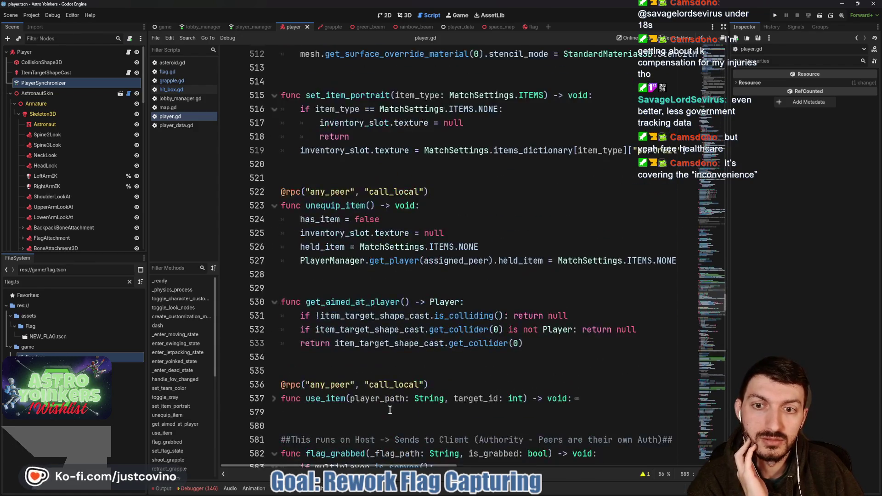
{"action": "scroll", "coordinate": [391, 410], "scroll_direction": "up", "scroll_amount": 15}
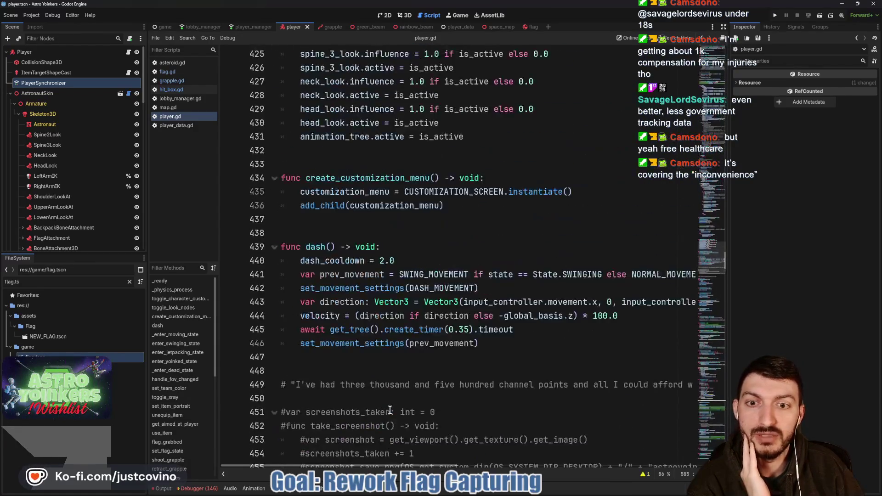
{"action": "scroll", "coordinate": [390, 410], "scroll_direction": "up", "scroll_amount": 15}
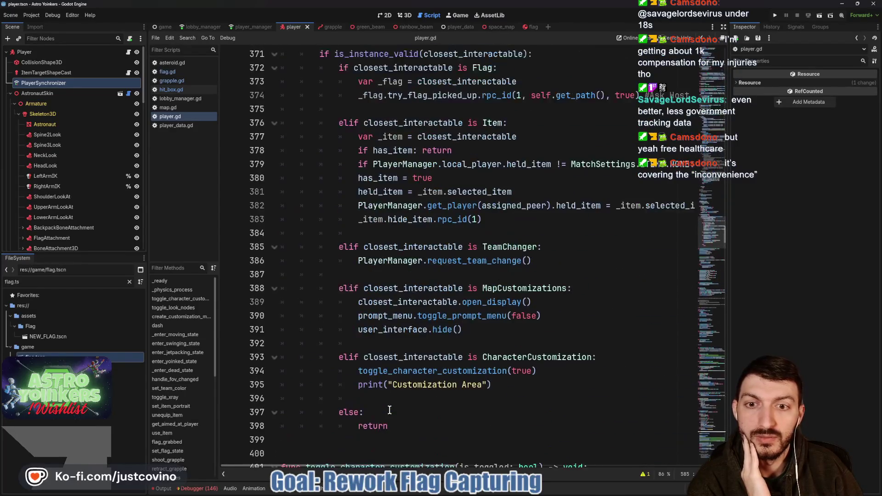
{"action": "scroll", "coordinate": [387, 408], "scroll_direction": "up", "scroll_amount": 15}
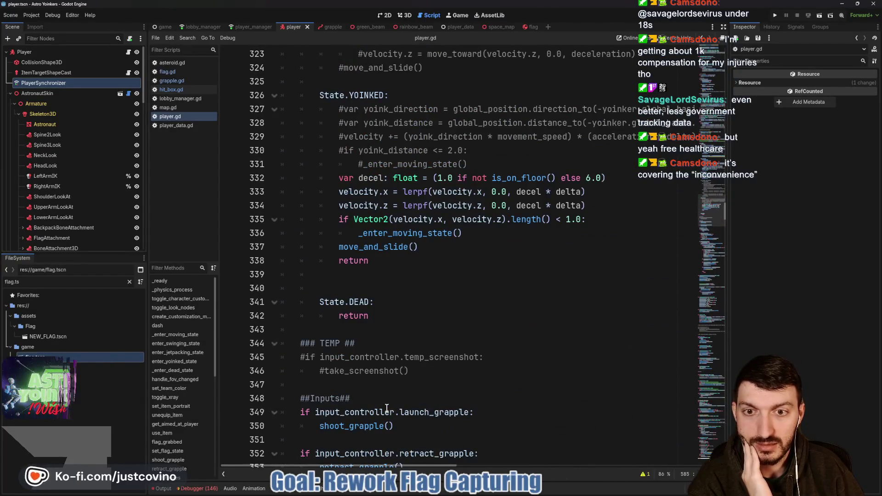
{"action": "scroll", "coordinate": [387, 408], "scroll_direction": "down", "scroll_amount": 6}
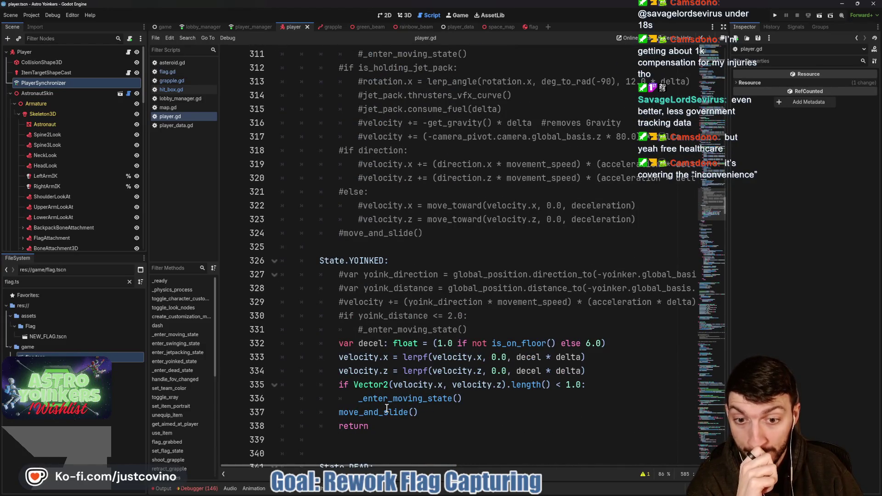
{"action": "scroll", "coordinate": [387, 408], "scroll_direction": "down", "scroll_amount": 1}
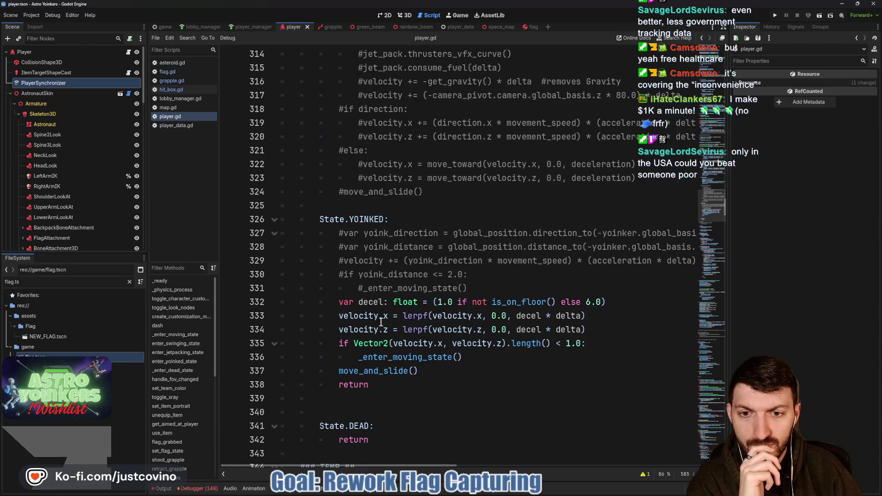
- Inspect the commented yoink lines 328–331 in the YOINKED block, then switch to grapple.gd
{"action": "left_click_drag", "start_coordinate": [466, 288], "coordinate": [295, 234]}
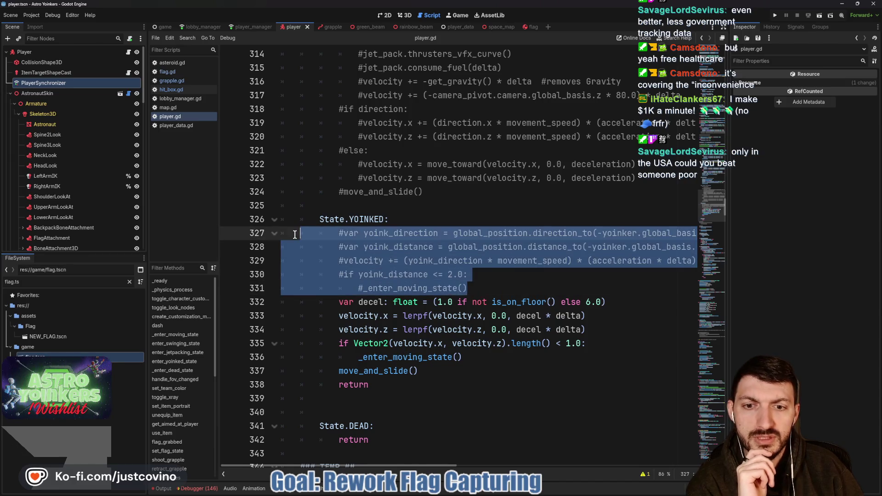
{"action": "left_click", "coordinate": [483, 287]}
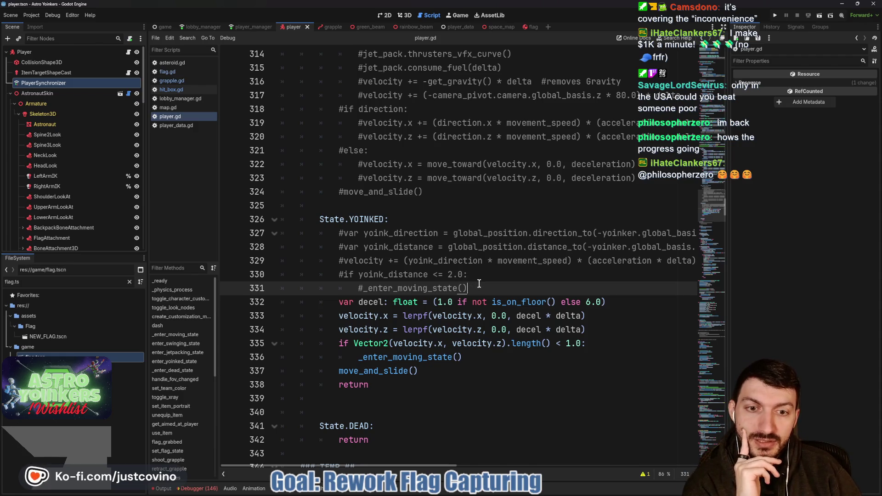
{"action": "left_click", "coordinate": [314, 243], "text": "shift"}
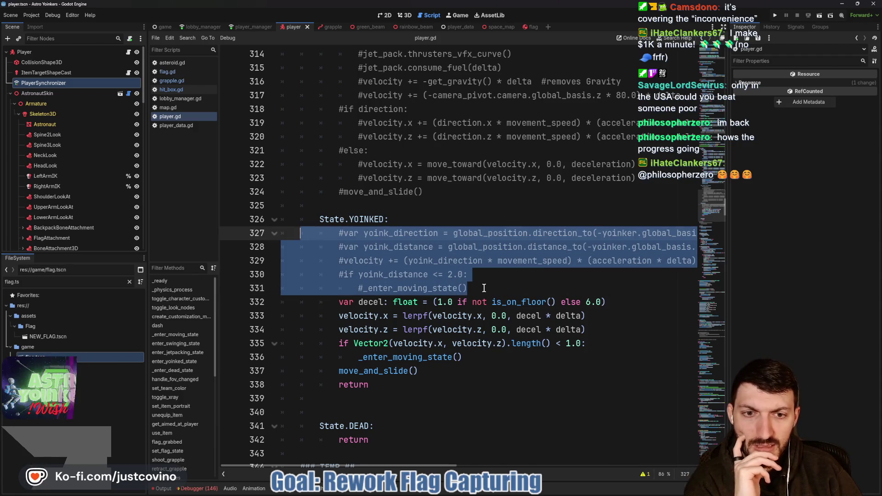
{"action": "mouse_move", "coordinate": [473, 288]}
{"action": "left_mouse_down"}
{"action": "mouse_move", "coordinate": [481, 287]}
{"action": "mouse_move", "coordinate": [266, 251]}
{"action": "left_mouse_up"}
{"action": "left_click", "coordinate": [482, 281]}
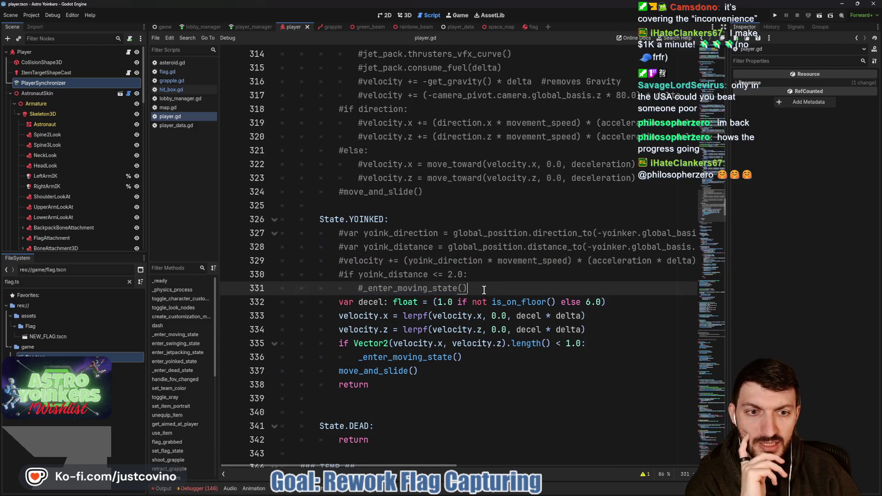
{"action": "scroll", "coordinate": [470, 272], "scroll_direction": "right", "scroll_amount": 3}
{"action": "scroll", "coordinate": [471, 272], "scroll_direction": "left", "scroll_amount": 3}
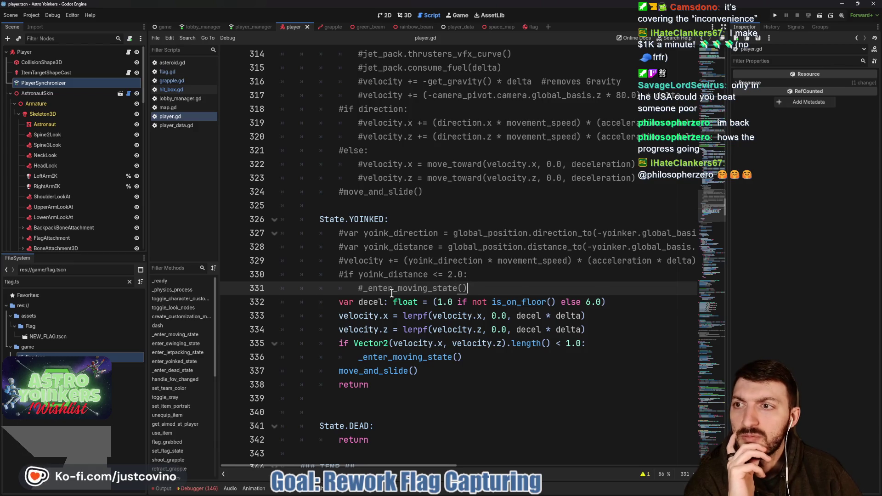
{"action": "left_click", "coordinate": [185, 78]}
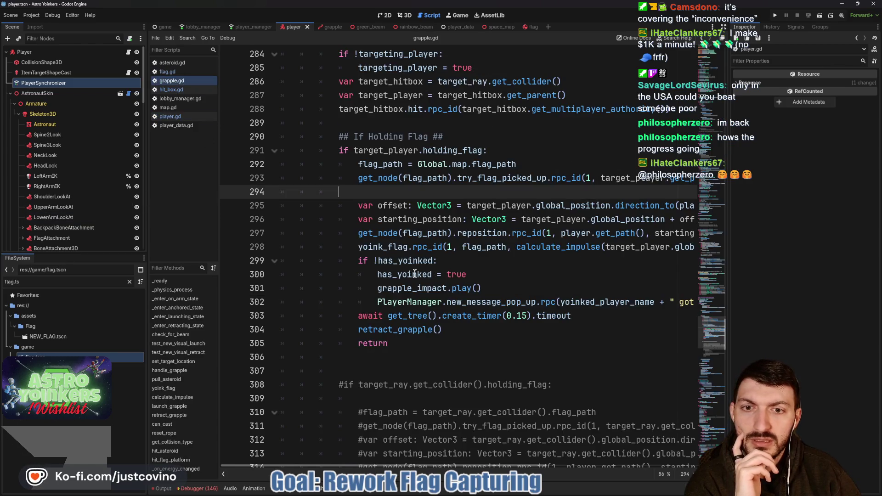
{"action": "scroll", "coordinate": [445, 228], "scroll_direction": "up", "scroll_amount": 2}
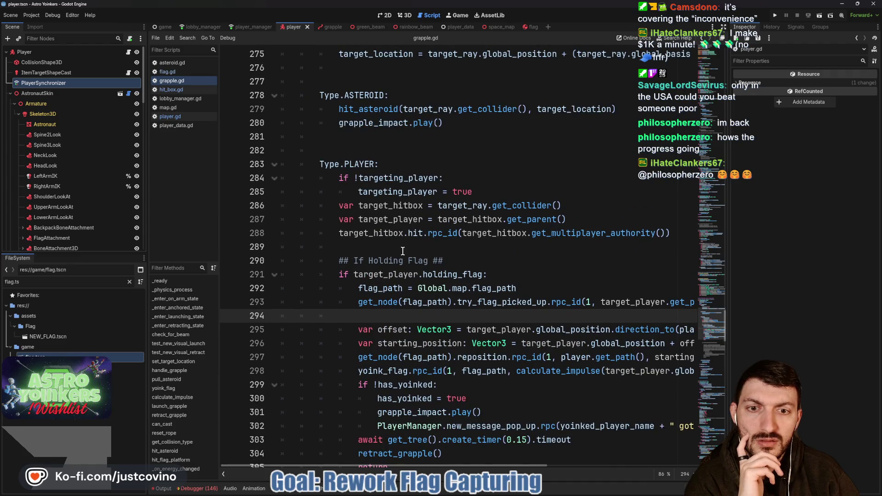
{"action": "double_click", "coordinate": [374, 233]}
{"action": "scroll", "coordinate": [371, 246], "scroll_direction": "down", "scroll_amount": 5}
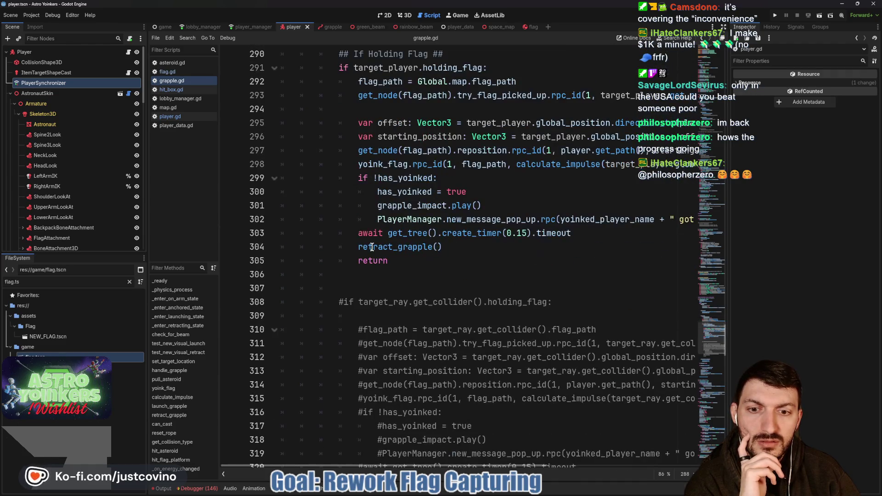
{"action": "scroll", "coordinate": [372, 247], "scroll_direction": "down", "scroll_amount": 5}
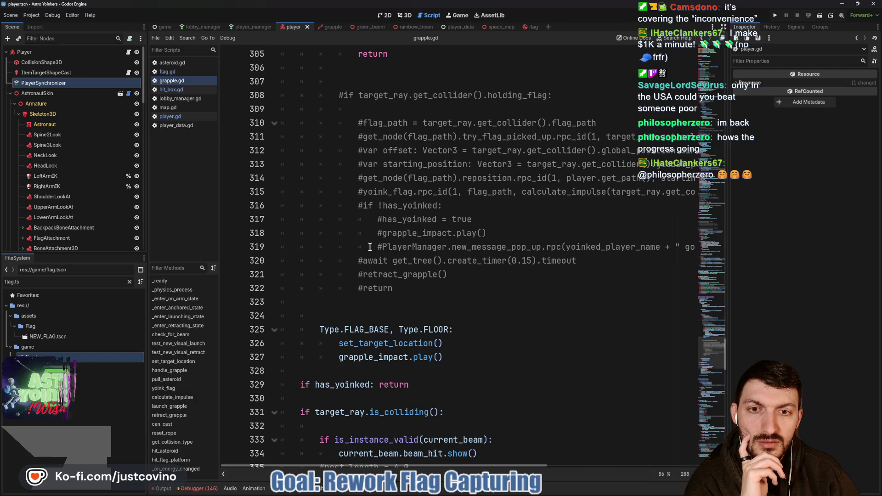
{"action": "scroll", "coordinate": [370, 248], "scroll_direction": "down", "scroll_amount": 4}
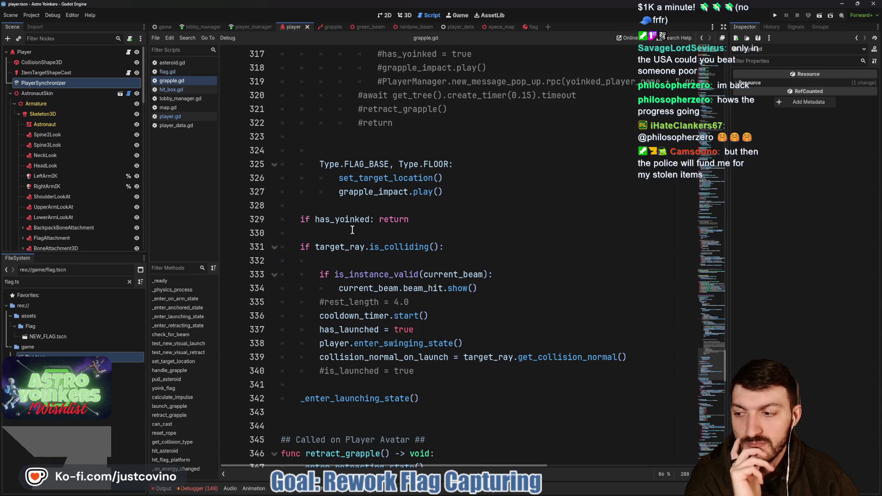
{"action": "scroll", "coordinate": [352, 230], "scroll_direction": "down", "scroll_amount": 5}
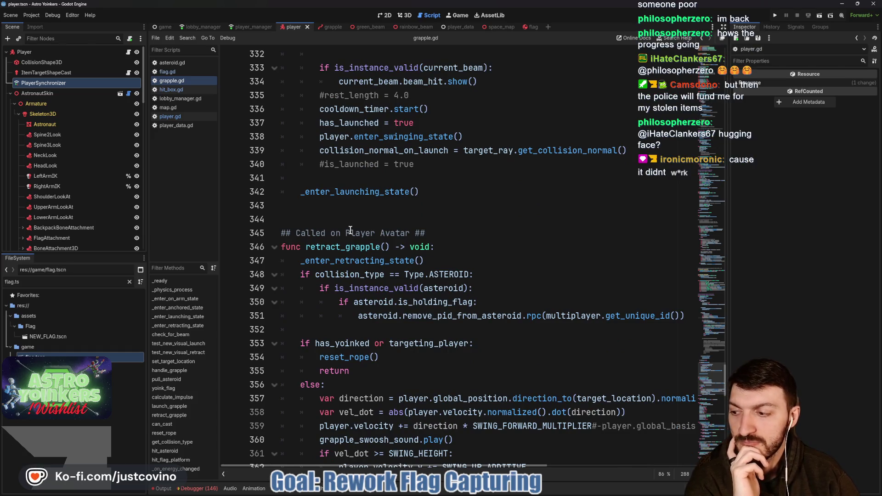
{"action": "scroll", "coordinate": [350, 230], "scroll_direction": "up", "scroll_amount": 5}
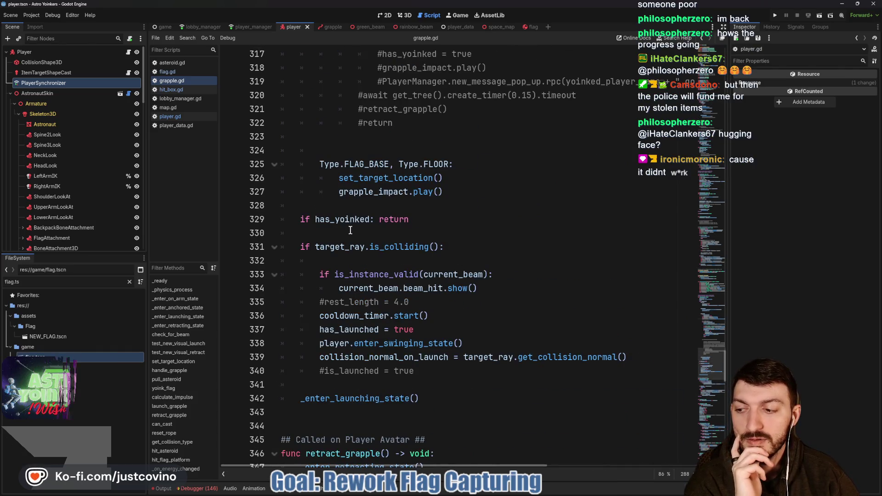
{"action": "scroll", "coordinate": [350, 230], "scroll_direction": "up", "scroll_amount": 4}
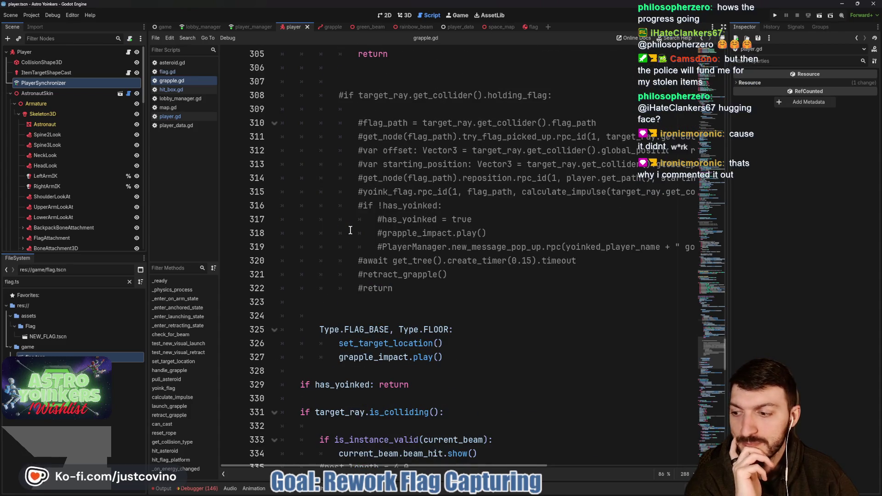
{"action": "scroll", "coordinate": [350, 230], "scroll_direction": "up", "scroll_amount": 4}
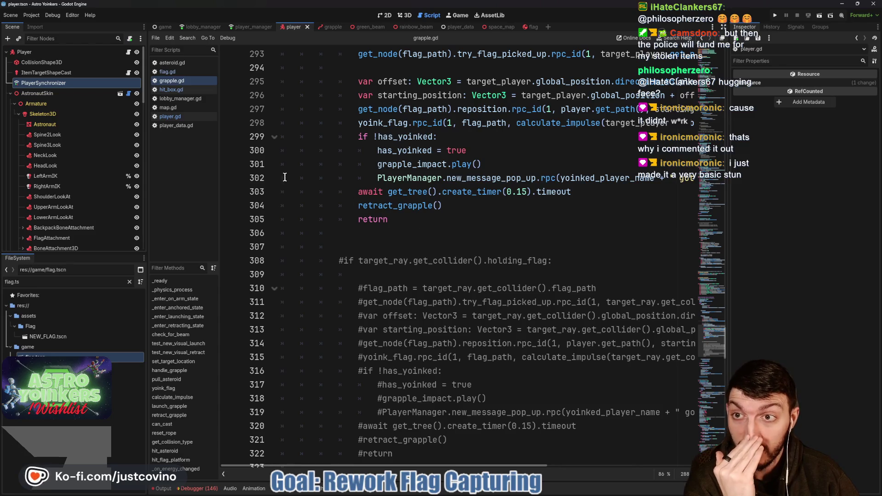
{"action": "left_click", "coordinate": [194, 116]}
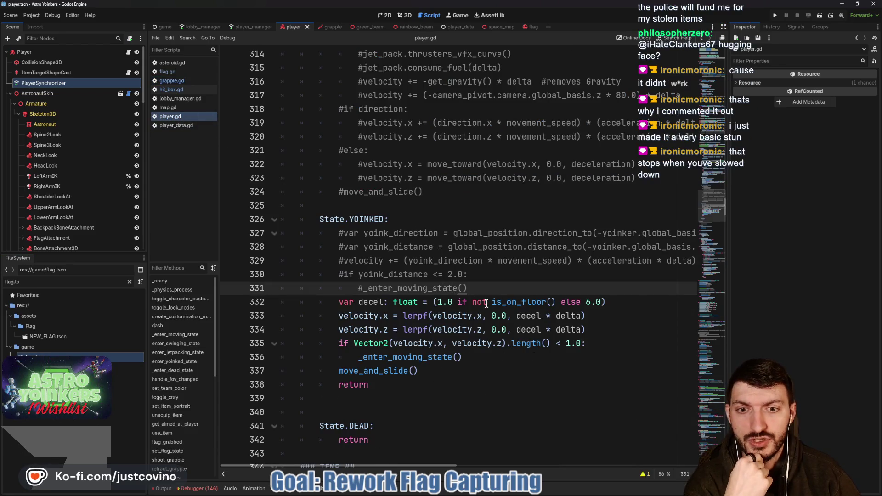
- Review the YOINKED state's deceleration lines in player.gd and save with Ctrl+S
{"action": "scroll", "coordinate": [441, 239], "scroll_direction": "down", "scroll_amount": 2}
{"action": "mouse_move", "coordinate": [320, 233]}
{"action": "left_mouse_down"}
{"action": "mouse_move", "coordinate": [428, 233]}
{"action": "mouse_move", "coordinate": [438, 261]}
{"action": "left_mouse_up"}
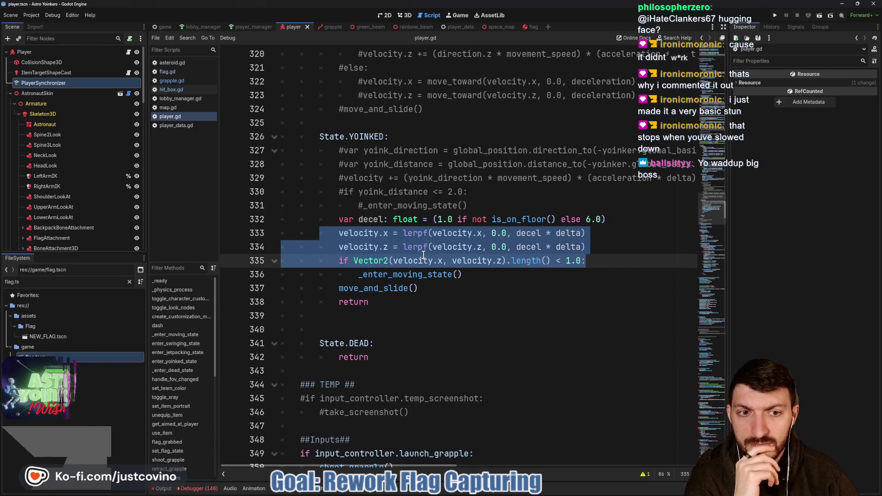
{"action": "mouse_move", "coordinate": [423, 256]}
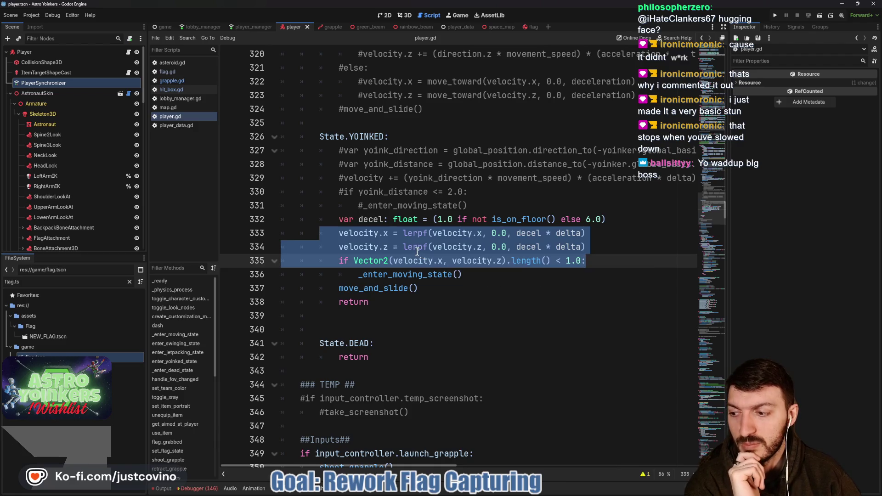
{"action": "mouse_move", "coordinate": [389, 229]}
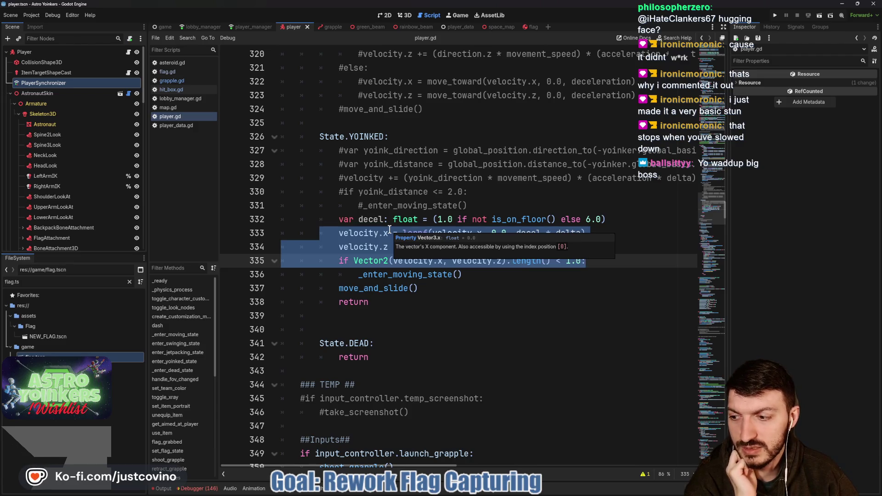
{"action": "left_click", "coordinate": [470, 274]}
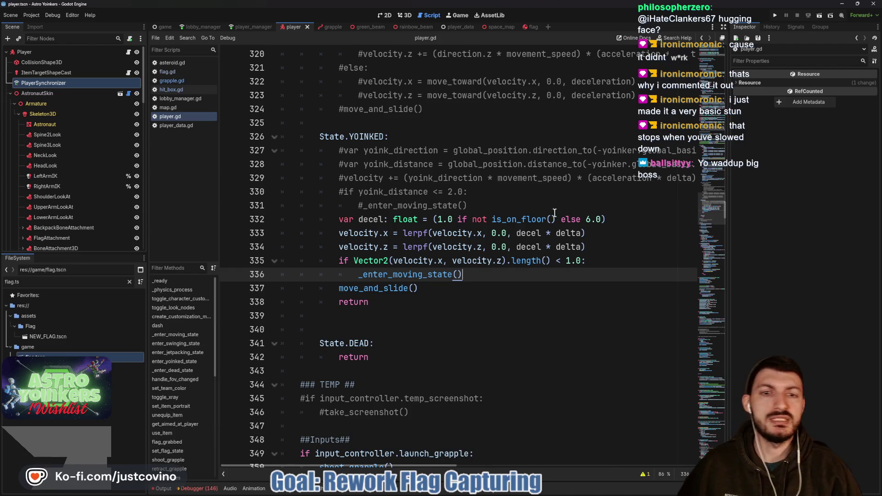
{"action": "left_click", "coordinate": [528, 202]}
{"action": "key", "text": "ctrl+s"}
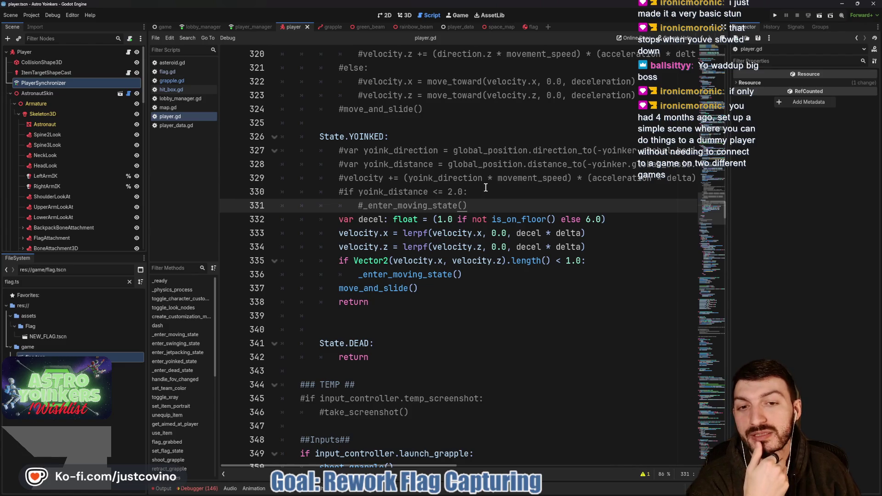
- Clear the FileSystem filter, collapse the game and globals folders, and switch to the game scene
{"action": "left_click", "coordinate": [129, 281]}
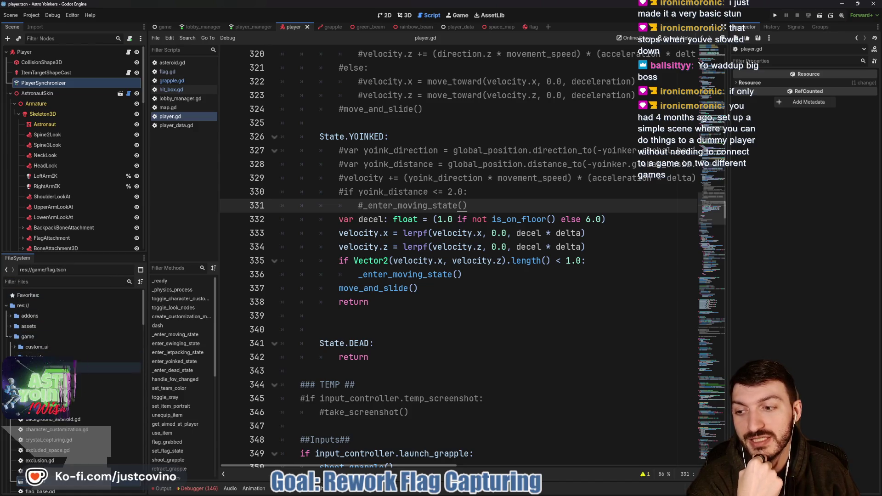
{"action": "left_click", "coordinate": [10, 336]}
{"action": "left_click", "coordinate": [11, 347]}
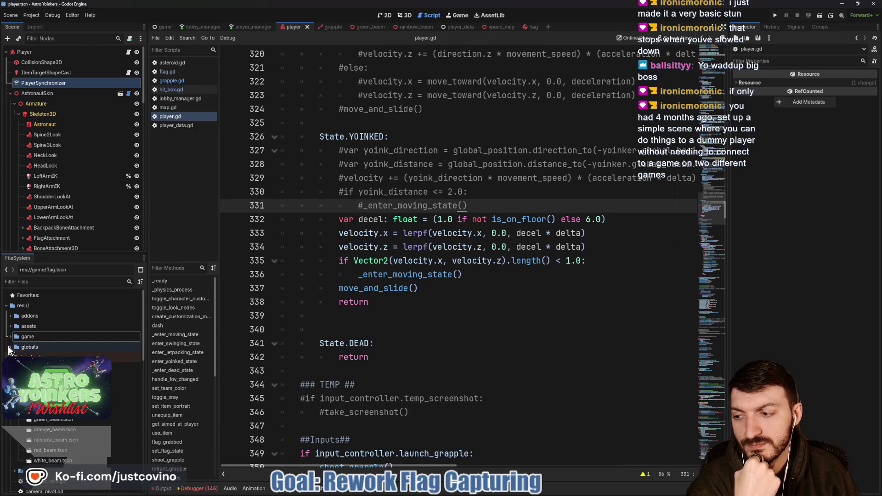
{"action": "left_click", "coordinate": [10, 347]}
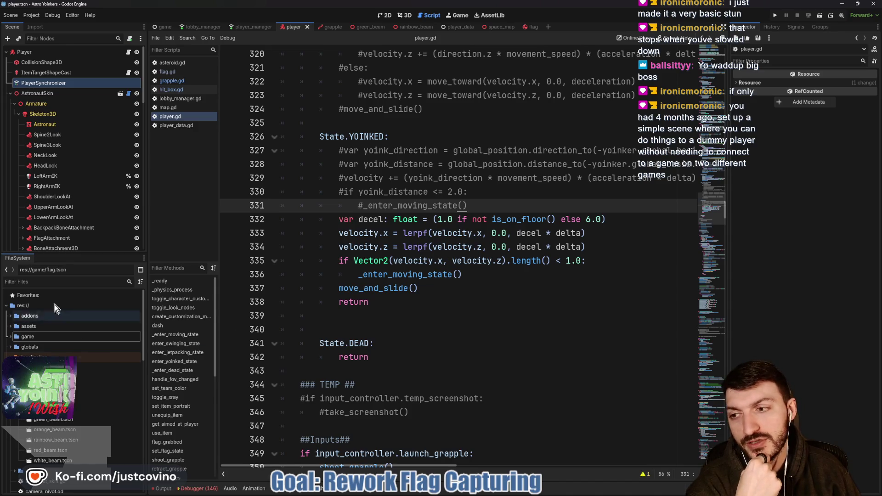
{"action": "left_click", "coordinate": [91, 357]}
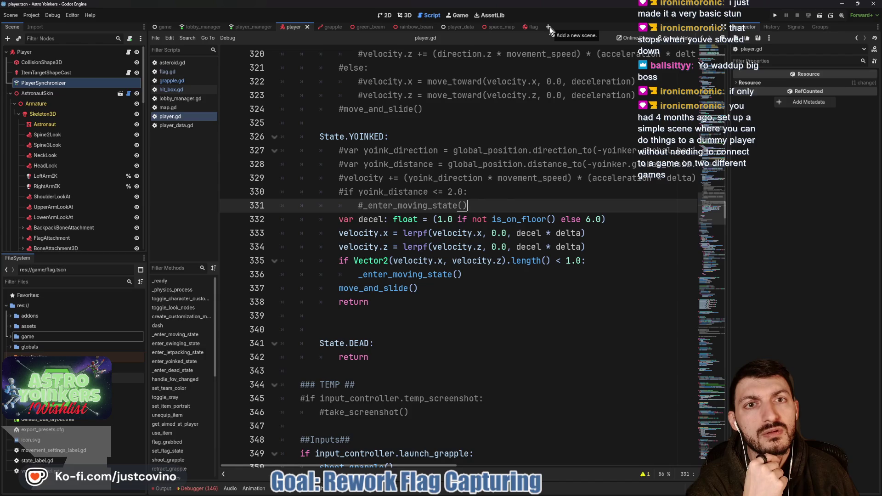
{"action": "left_click", "coordinate": [169, 26]}
{"action": "left_click", "coordinate": [29, 81]}
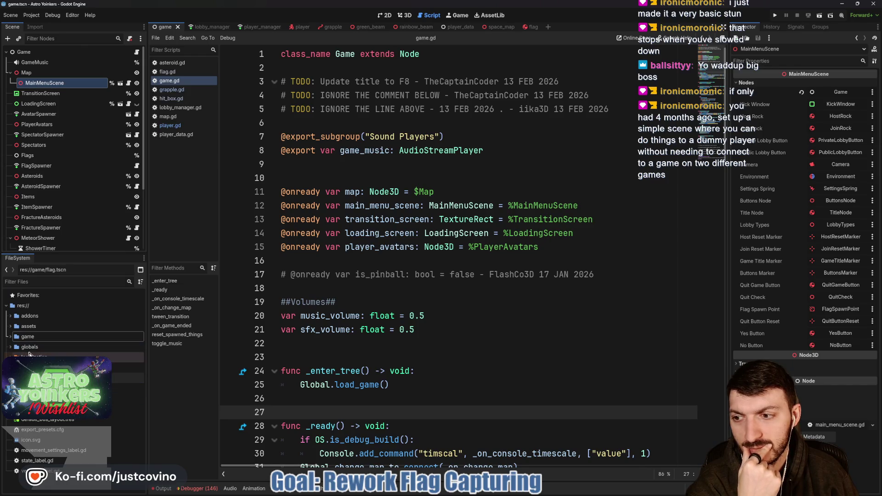
- Expand the game folder in the FileSystem dock and open win_scene.tscn
{"action": "left_click", "coordinate": [11, 338]}
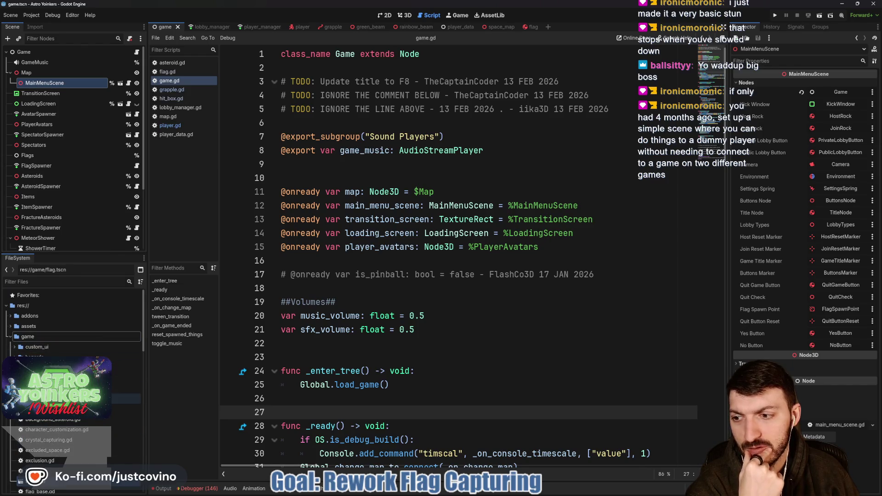
{"action": "scroll", "coordinate": [46, 387], "scroll_direction": "down", "scroll_amount": 3}
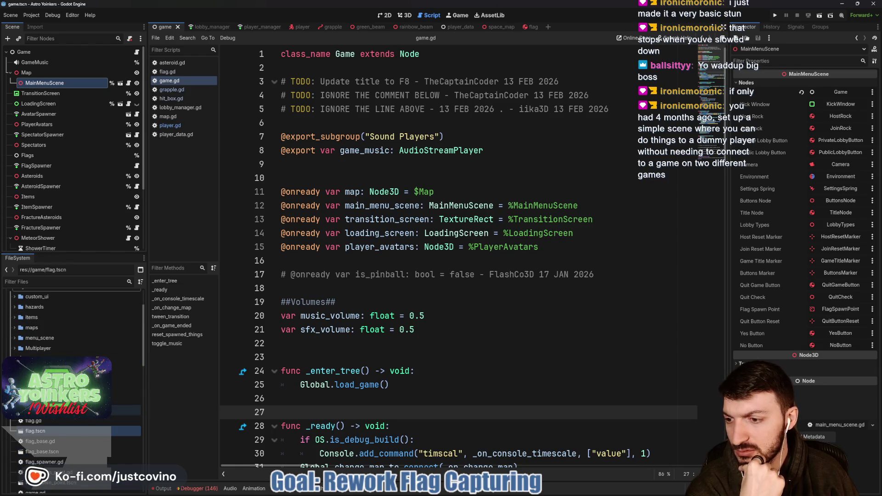
{"action": "scroll", "coordinate": [73, 367], "scroll_direction": "down", "scroll_amount": 2}
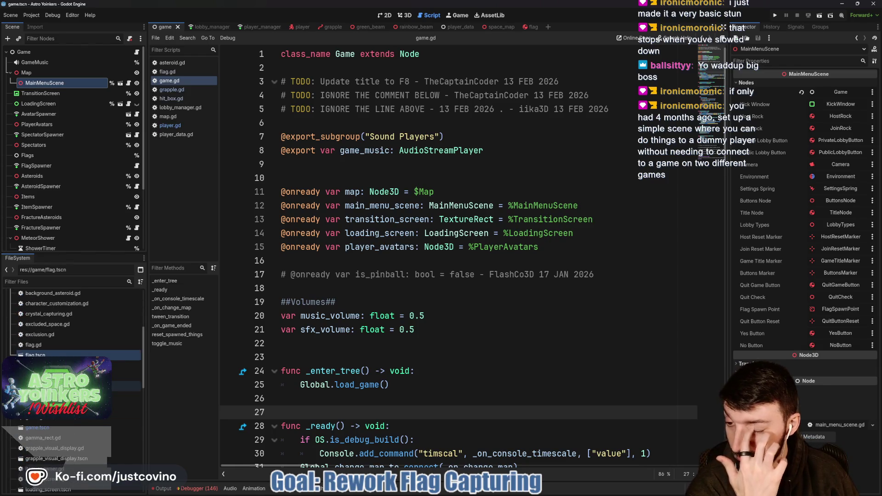
{"action": "scroll", "coordinate": [60, 407], "scroll_direction": "down", "scroll_amount": 4}
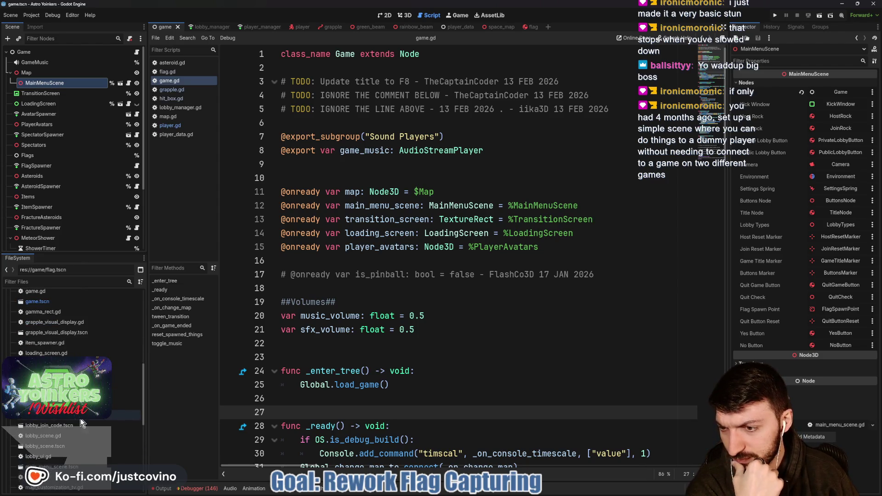
{"action": "scroll", "coordinate": [73, 420], "scroll_direction": "down", "scroll_amount": 2}
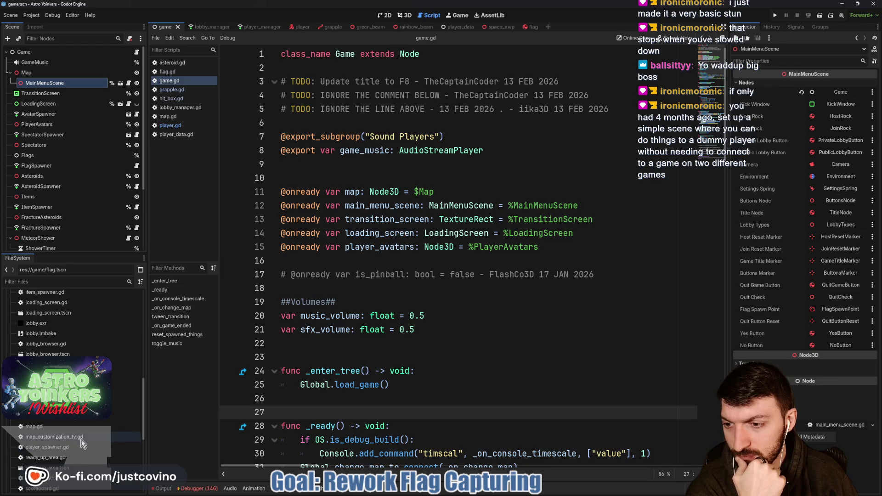
{"action": "scroll", "coordinate": [77, 458], "scroll_direction": "down", "scroll_amount": 2}
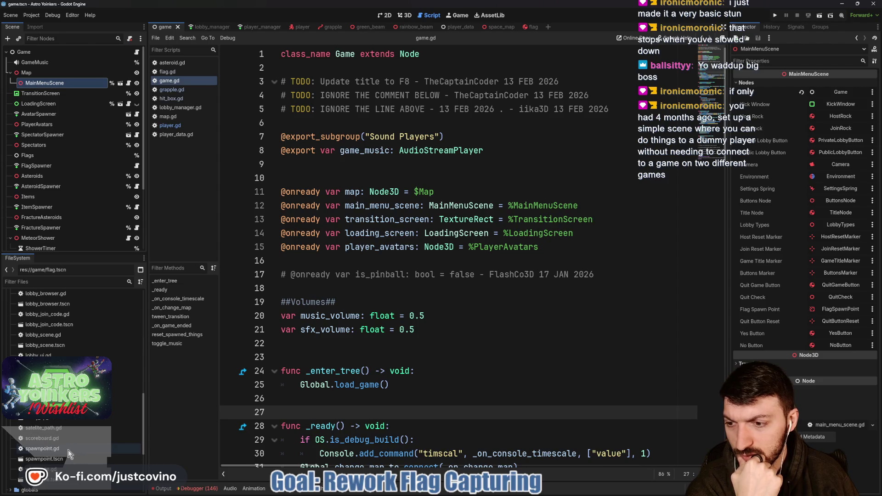
{"action": "left_click", "coordinate": [70, 480]}
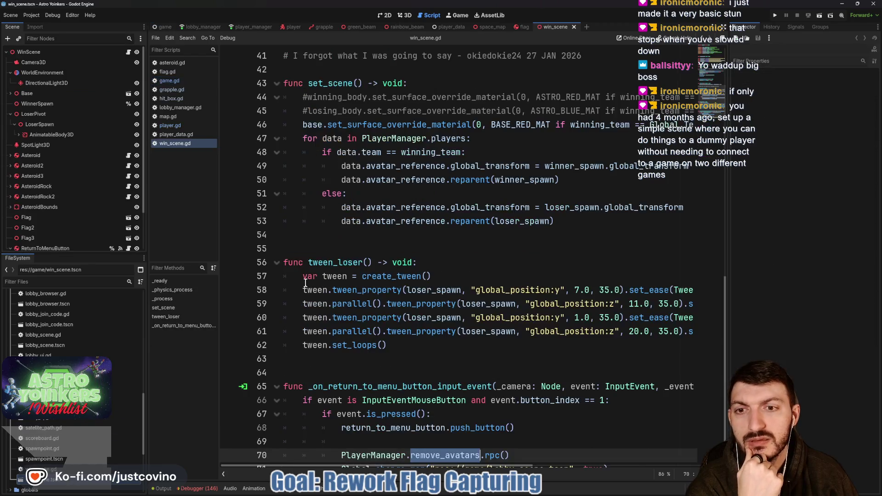
- View the win scene in the 3D workspace, then close the win_scene tab
{"action": "left_click", "coordinate": [406, 16]}
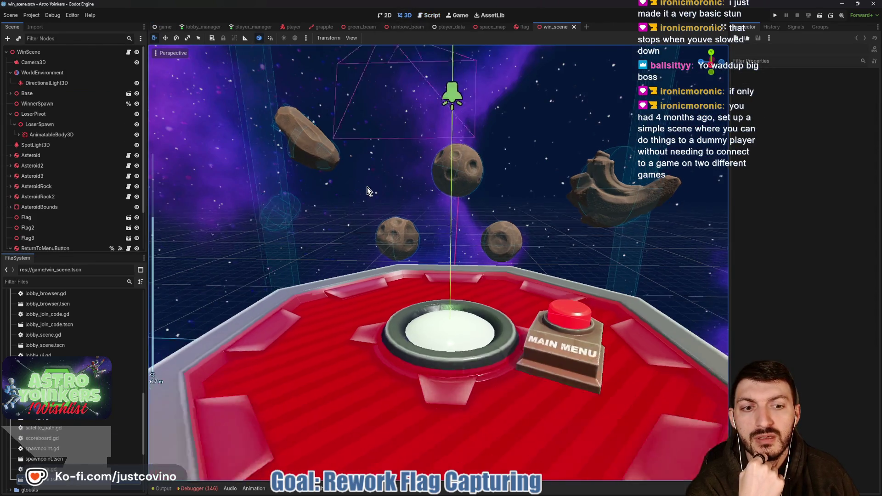
{"action": "scroll", "coordinate": [383, 276], "scroll_direction": "down", "scroll_amount": 3}
{"action": "scroll", "coordinate": [382, 276], "scroll_direction": "up", "scroll_amount": 3}
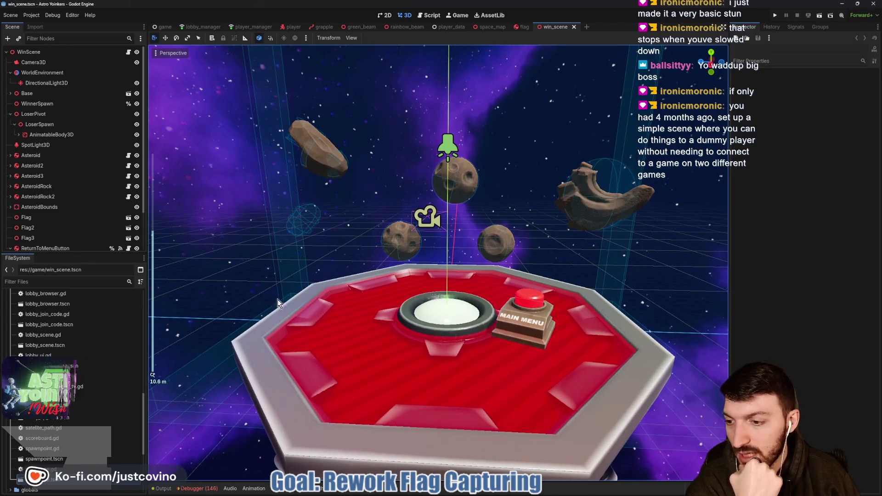
{"action": "left_click", "coordinate": [576, 28]}
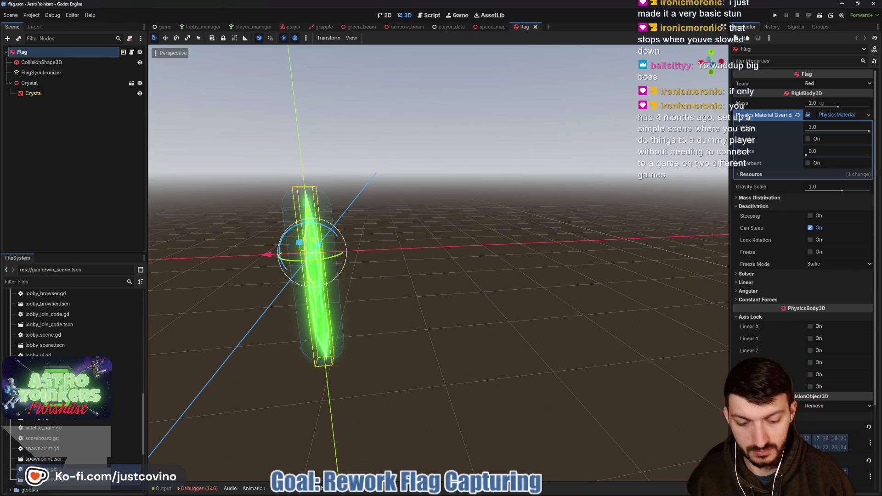
{"action": "key", "text": "Delete"}
{"action": "left_click", "coordinate": [389, 282]}
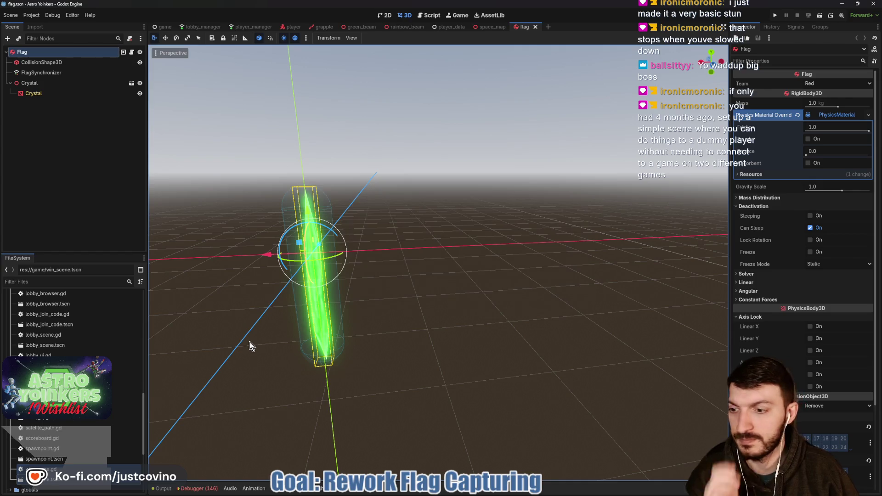
{"action": "scroll", "coordinate": [64, 435], "scroll_direction": "down", "scroll_amount": 3}
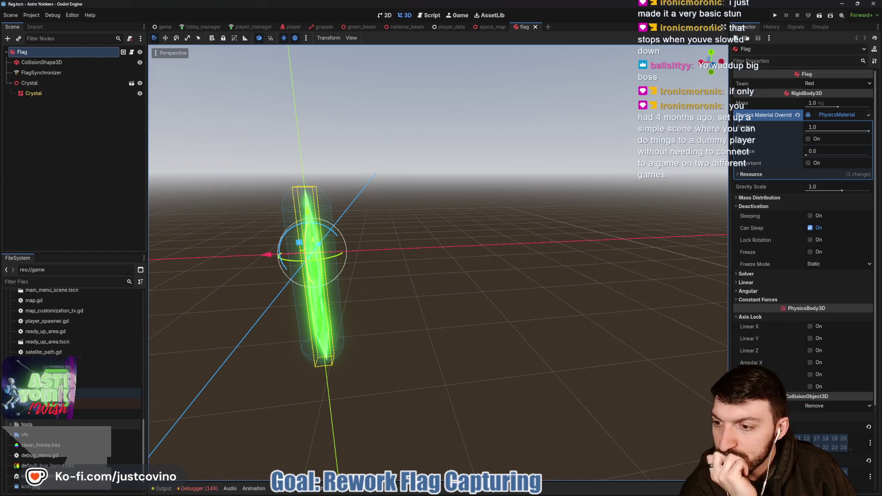
{"action": "double_click", "coordinate": [29, 393]}
{"action": "double_click", "coordinate": [30, 393]}
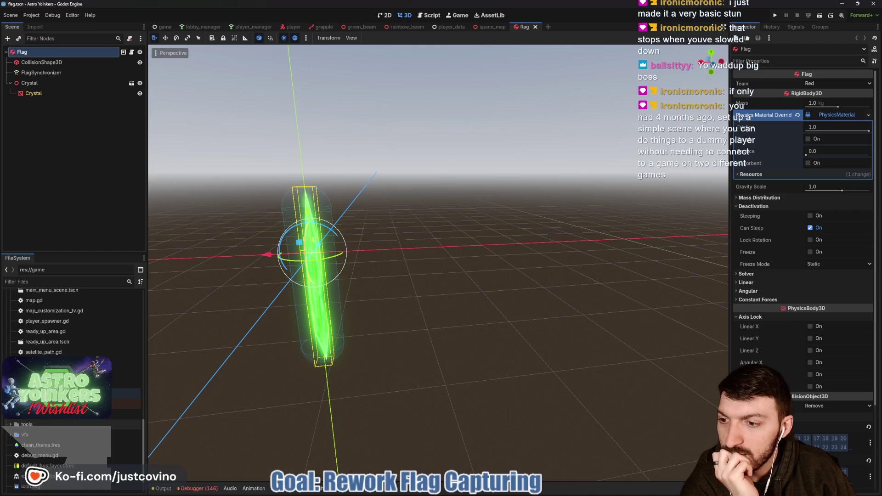
{"action": "scroll", "coordinate": [92, 382], "scroll_direction": "up", "scroll_amount": 5}
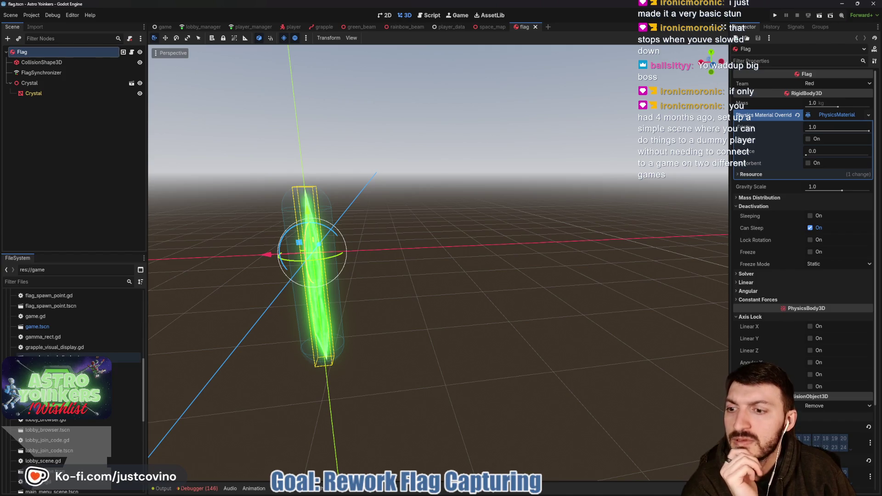
{"action": "scroll", "coordinate": [71, 362], "scroll_direction": "up", "scroll_amount": 2}
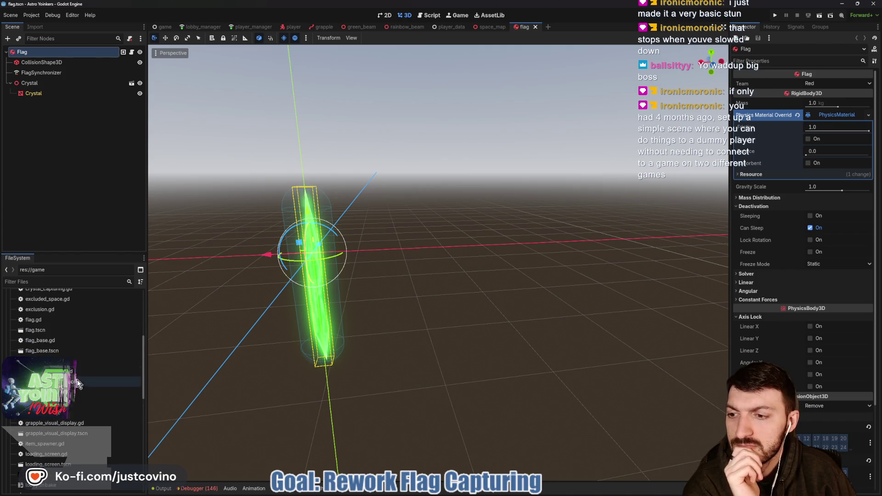
{"action": "scroll", "coordinate": [71, 362], "scroll_direction": "up", "scroll_amount": 1}
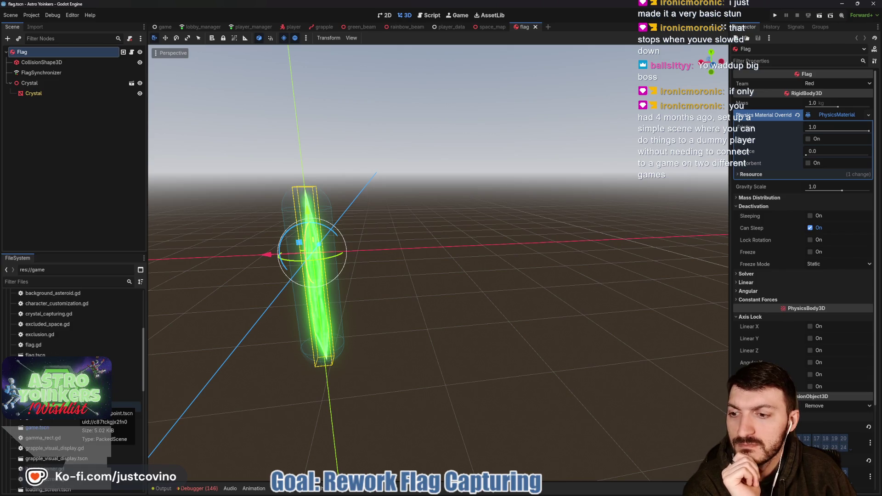
{"action": "left_click", "coordinate": [73, 407]}
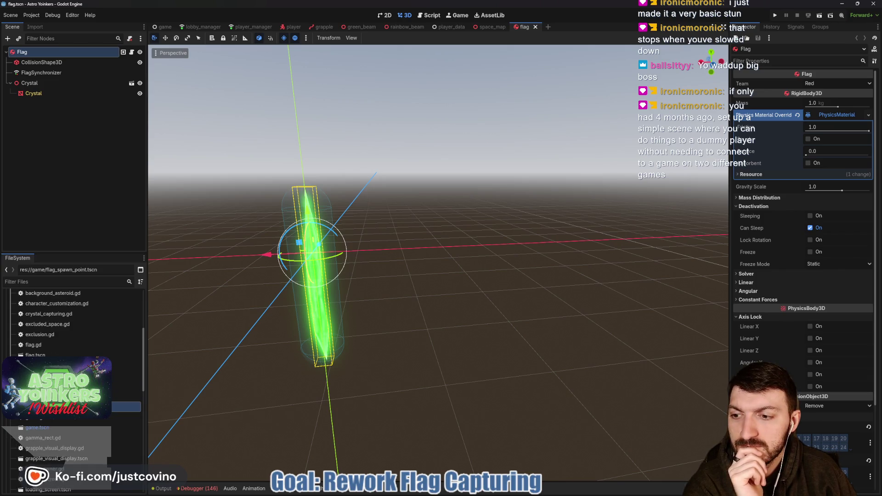
{"action": "double_click", "coordinate": [74, 407]}
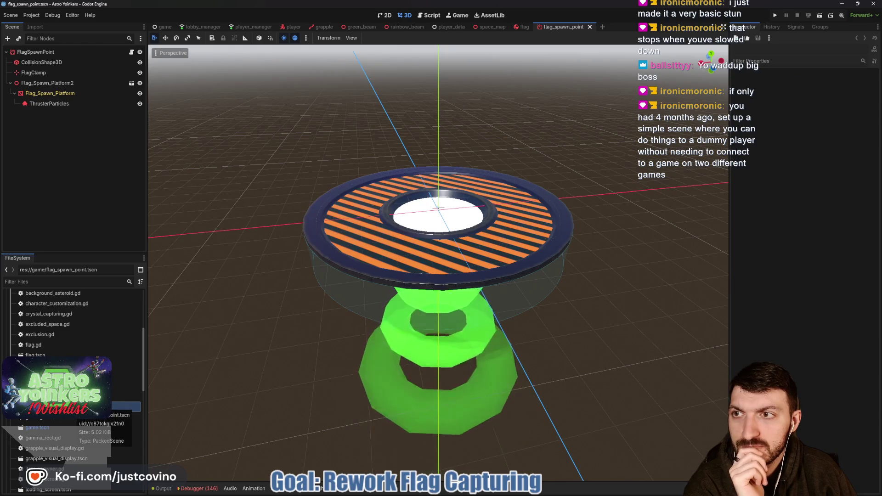
{"action": "left_click", "coordinate": [590, 26]}
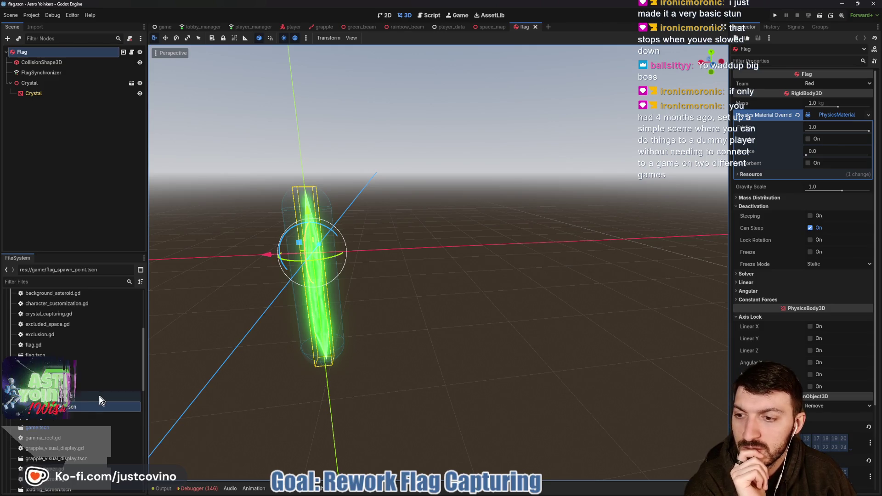
- In the FileSystem dock, expand maps, collapse the asteroid folder, and expand custom_ui to browse its files
{"action": "scroll", "coordinate": [87, 381], "scroll_direction": "up", "scroll_amount": 2}
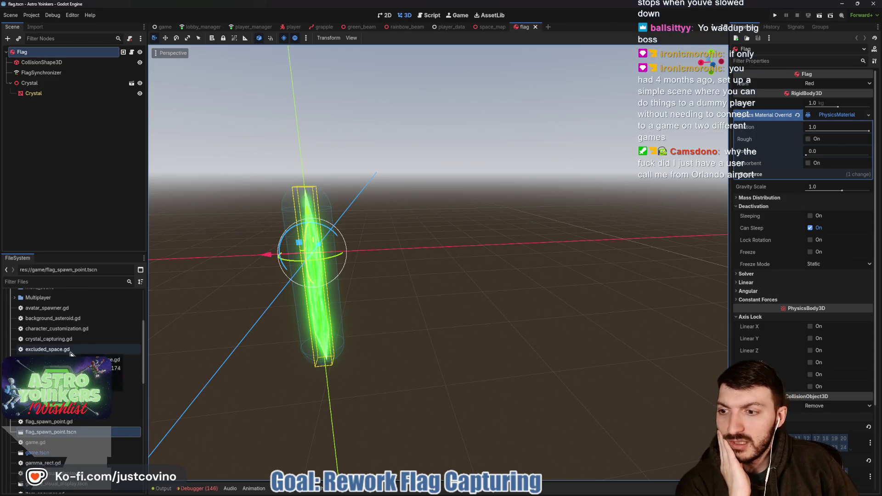
{"action": "scroll", "coordinate": [70, 352], "scroll_direction": "up", "scroll_amount": 5}
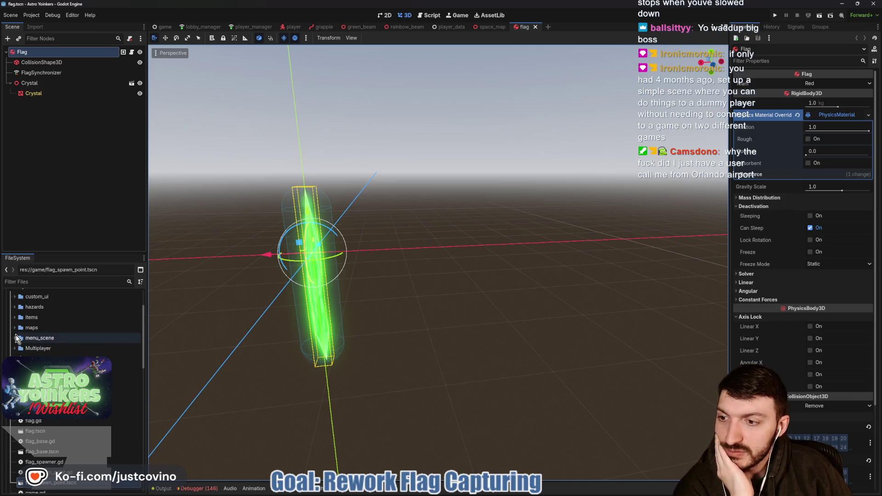
{"action": "left_click", "coordinate": [14, 328]}
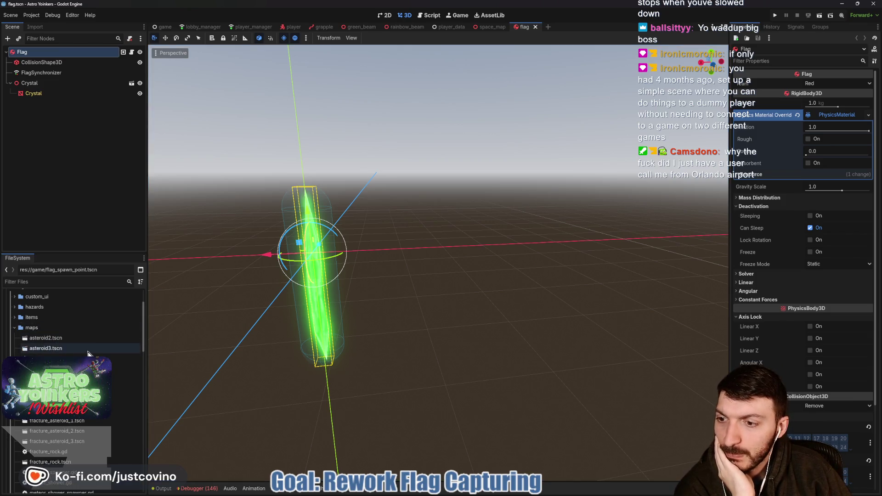
{"action": "scroll", "coordinate": [89, 353], "scroll_direction": "down", "scroll_amount": 5}
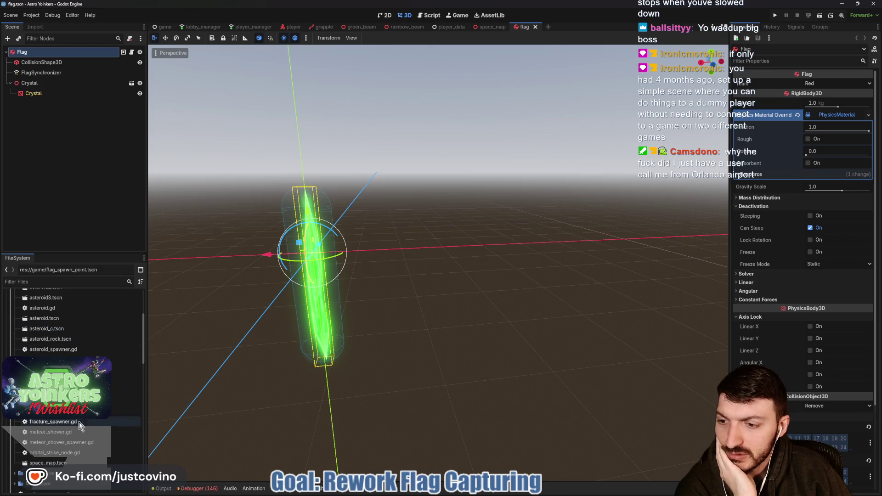
{"action": "scroll", "coordinate": [78, 448], "scroll_direction": "up", "scroll_amount": 10}
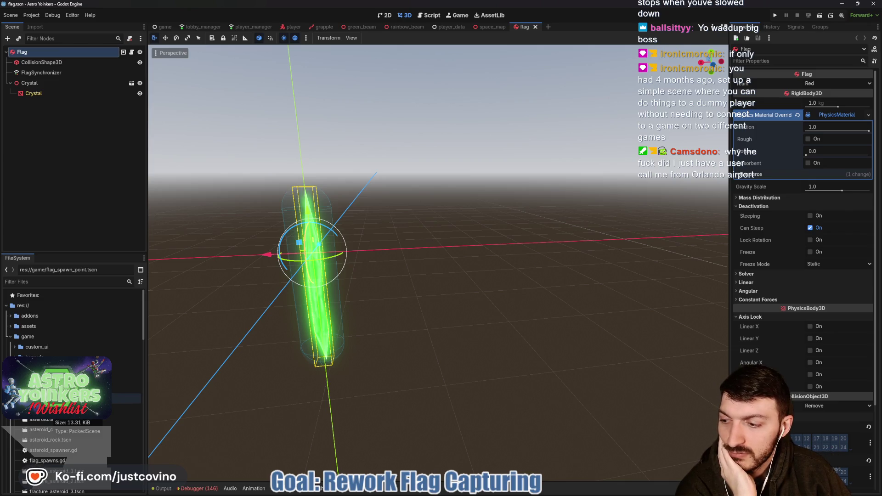
{"action": "left_click", "coordinate": [15, 357]}
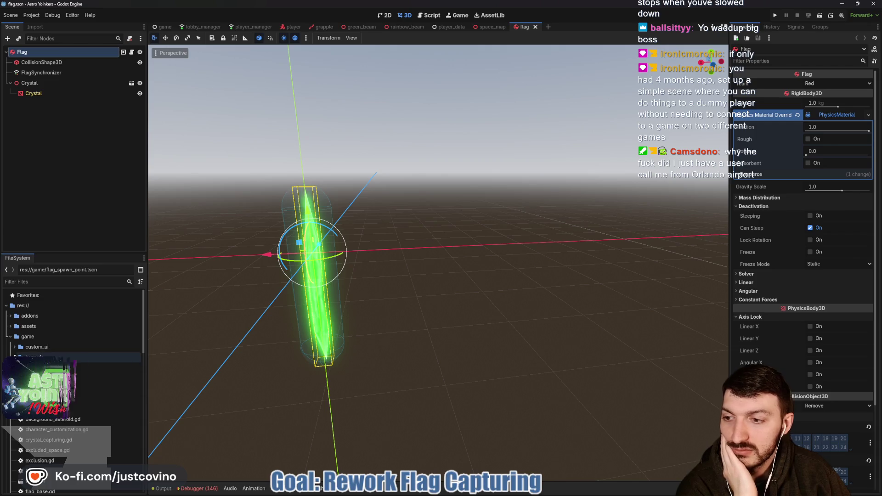
{"action": "left_click", "coordinate": [15, 347]}
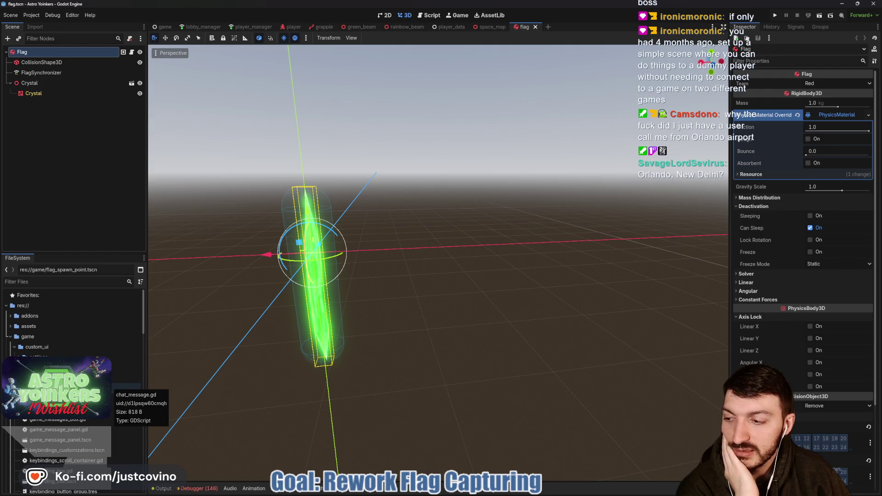
{"action": "scroll", "coordinate": [106, 385], "scroll_direction": "down", "scroll_amount": 1}
{"action": "scroll", "coordinate": [106, 385], "scroll_direction": "down", "scroll_amount": 2}
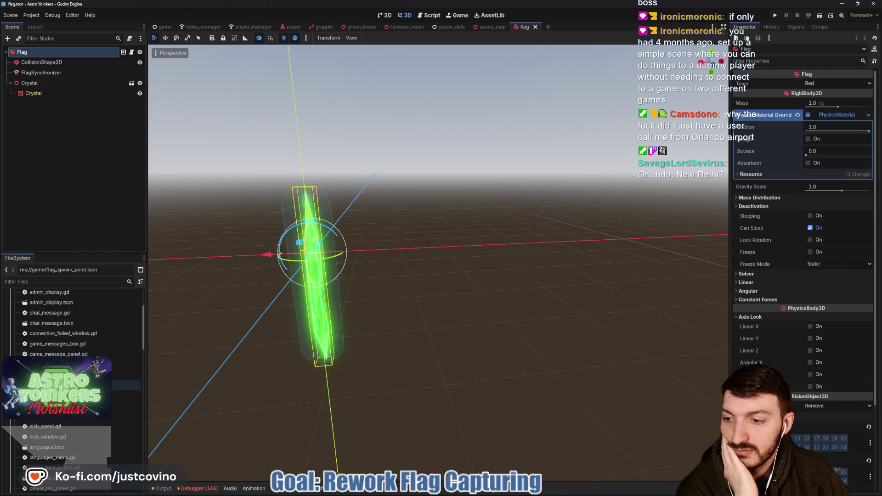
{"action": "scroll", "coordinate": [106, 385], "scroll_direction": "down", "scroll_amount": 1}
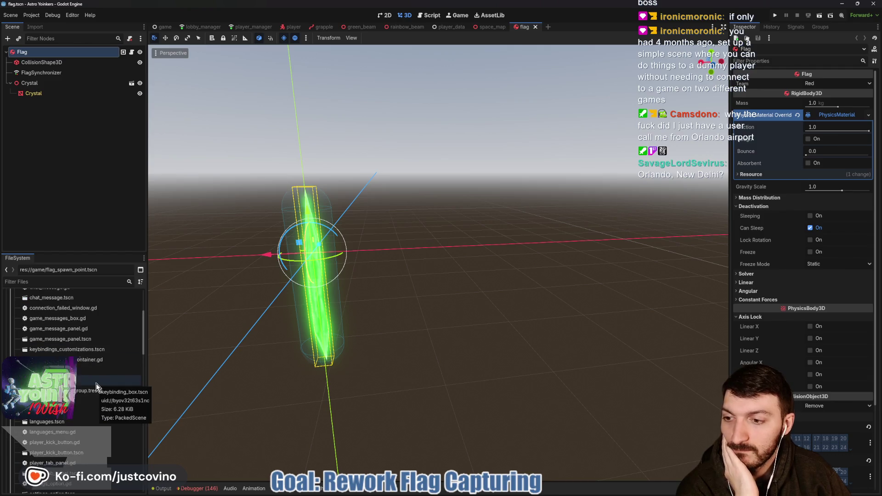
{"action": "scroll", "coordinate": [106, 385], "scroll_direction": "down", "scroll_amount": 1}
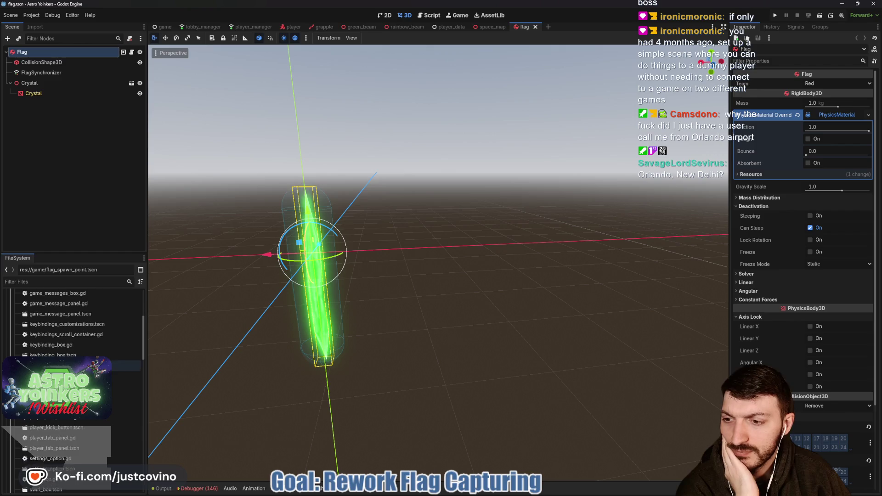
{"action": "scroll", "coordinate": [89, 394], "scroll_direction": "down", "scroll_amount": 2}
{"action": "scroll", "coordinate": [90, 394], "scroll_direction": "down", "scroll_amount": 2}
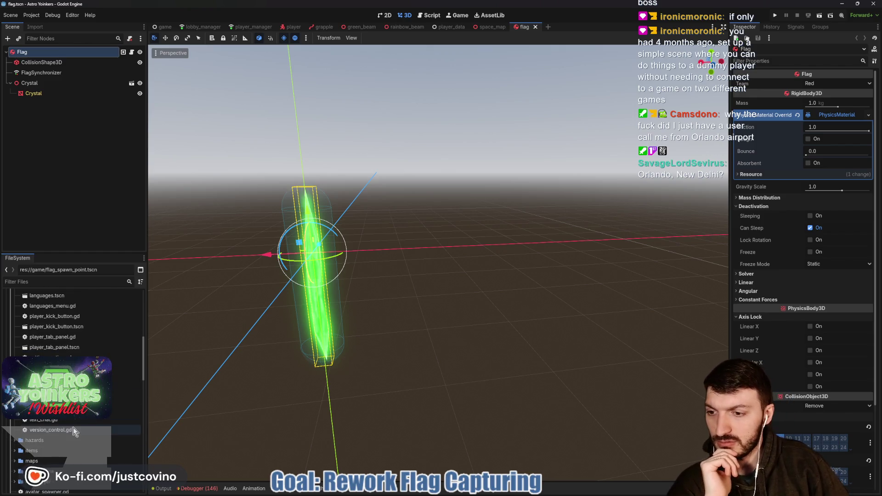
- Open version_control.gd, collapse custom_ui, then close the script to return to flag.gd
{"action": "double_click", "coordinate": [78, 432]}
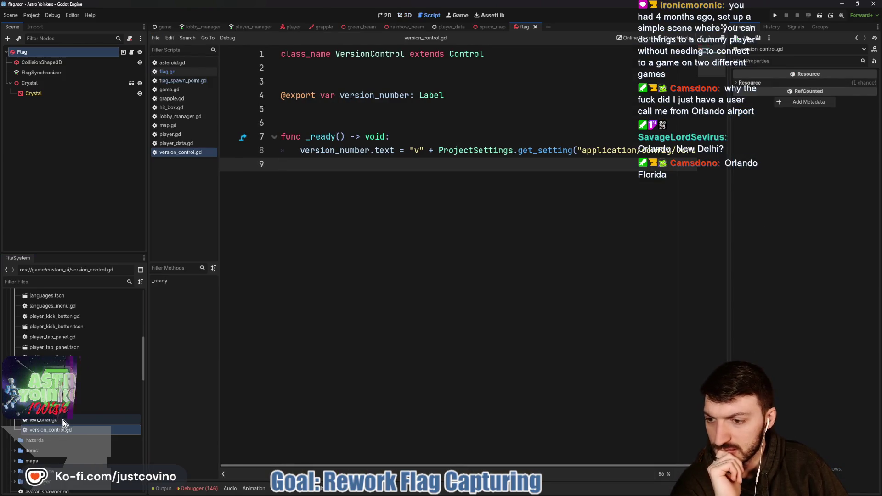
{"action": "scroll", "coordinate": [62, 421], "scroll_direction": "up", "scroll_amount": 5}
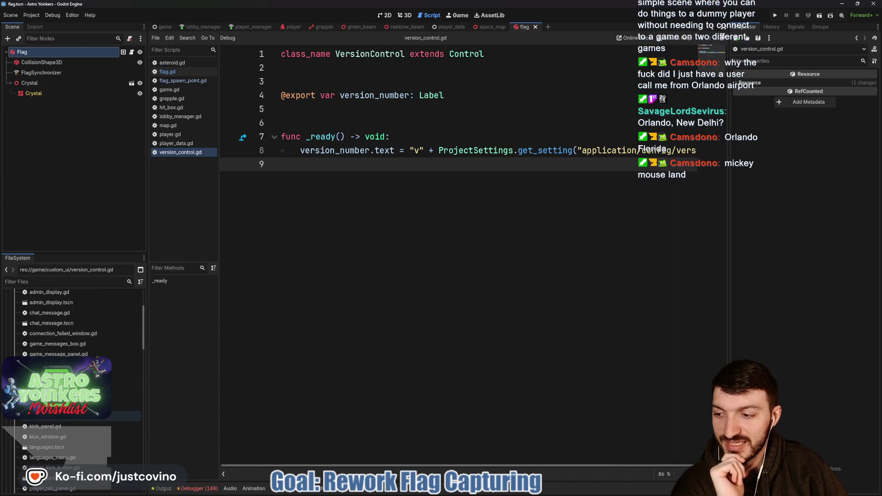
{"action": "scroll", "coordinate": [64, 360], "scroll_direction": "up", "scroll_amount": 1}
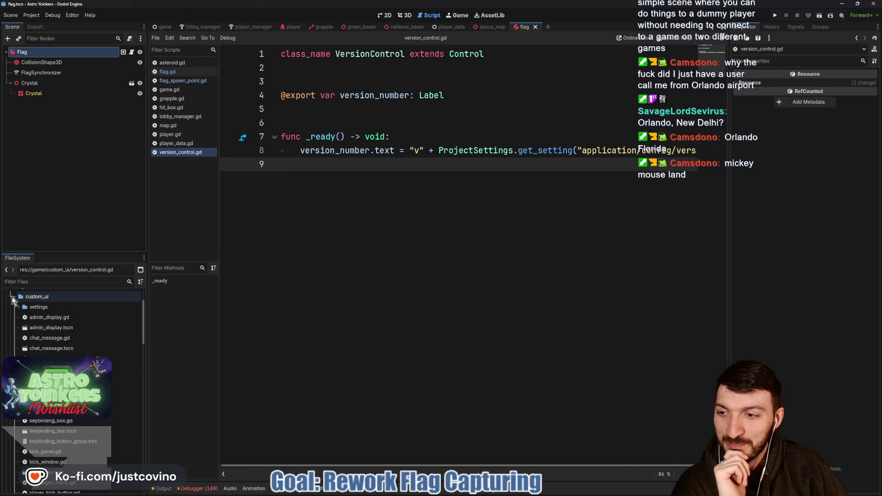
{"action": "left_click", "coordinate": [13, 297]}
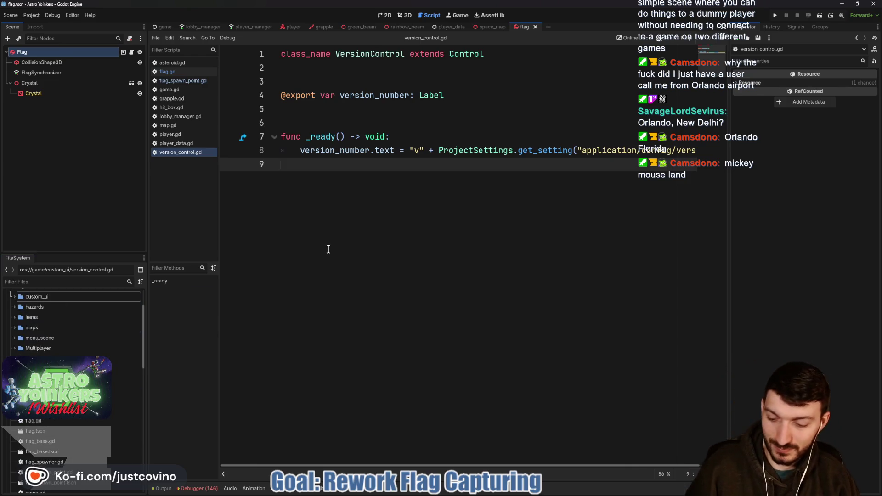
{"action": "key", "text": "ctrl+w"}
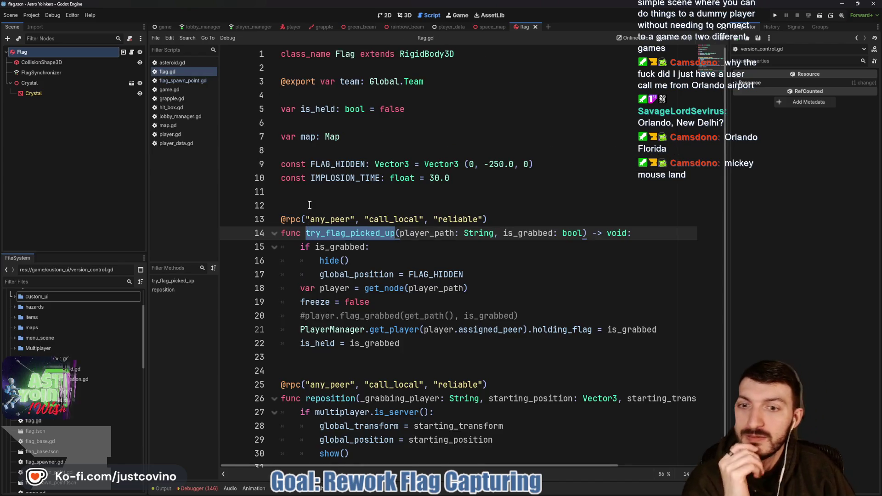
{"action": "left_click", "coordinate": [310, 205]}
- Collapse the maps and game folders to top level and open debug_menu.gd
{"action": "scroll", "coordinate": [69, 335], "scroll_direction": "down", "scroll_amount": 3}
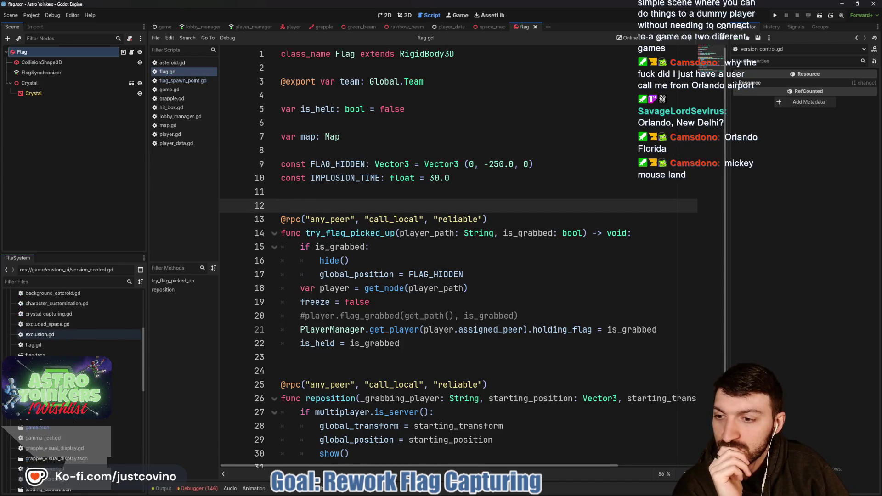
{"action": "scroll", "coordinate": [69, 334], "scroll_direction": "down", "scroll_amount": 3}
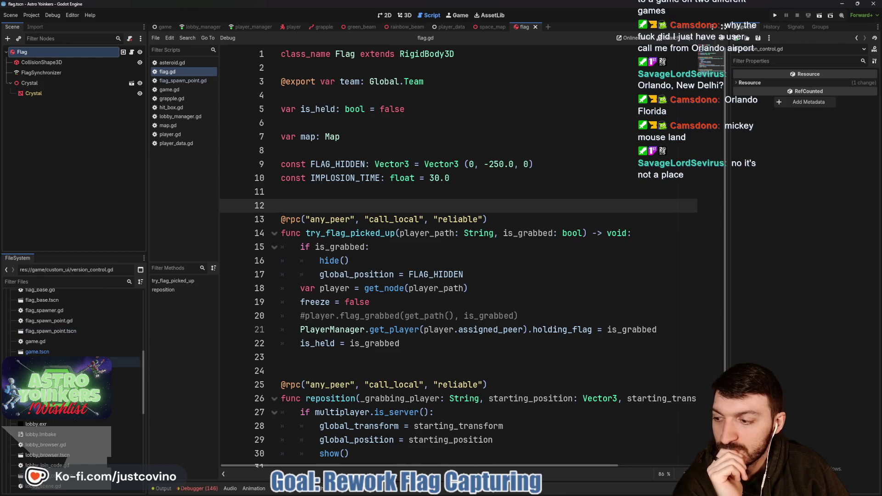
{"action": "scroll", "coordinate": [73, 331], "scroll_direction": "up", "scroll_amount": 7}
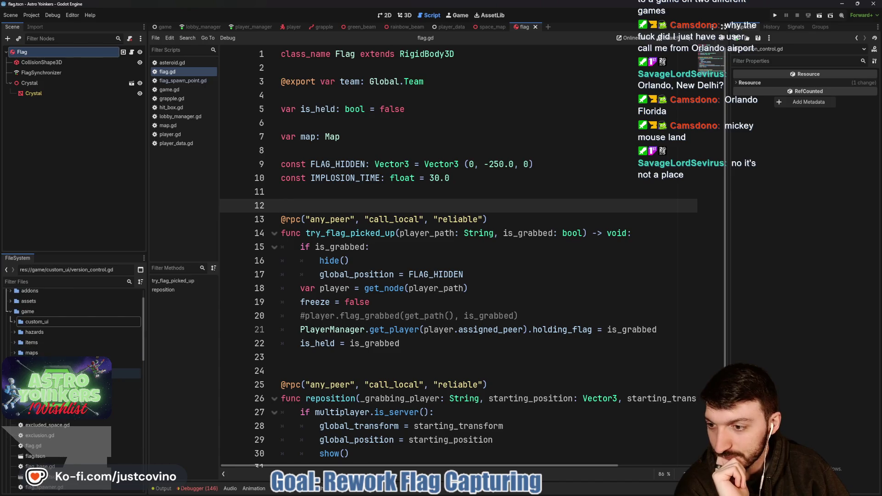
{"action": "left_click", "coordinate": [14, 353]}
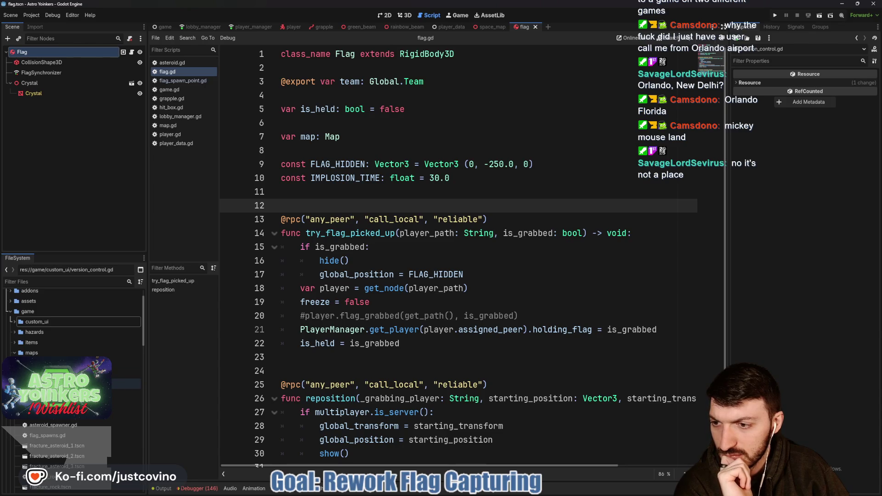
{"action": "scroll", "coordinate": [69, 367], "scroll_direction": "down", "scroll_amount": 5}
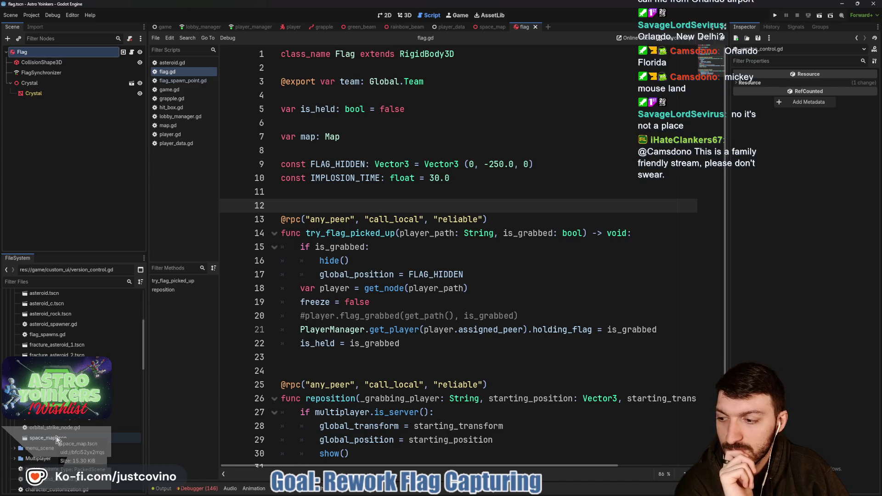
{"action": "scroll", "coordinate": [74, 395], "scroll_direction": "up", "scroll_amount": 4}
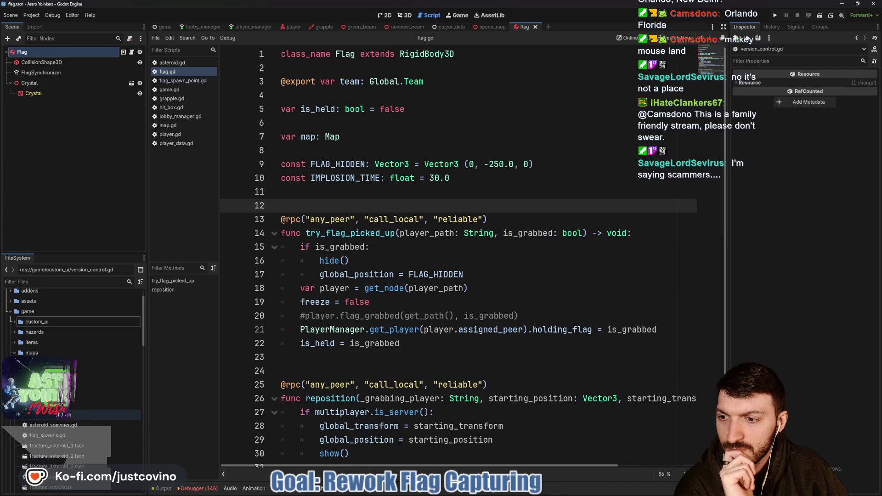
{"action": "left_click", "coordinate": [15, 353]}
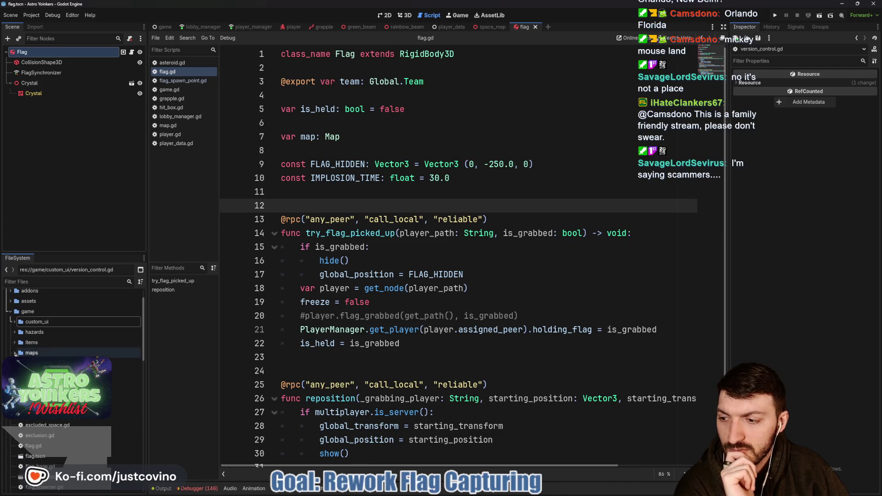
{"action": "left_click", "coordinate": [11, 311]}
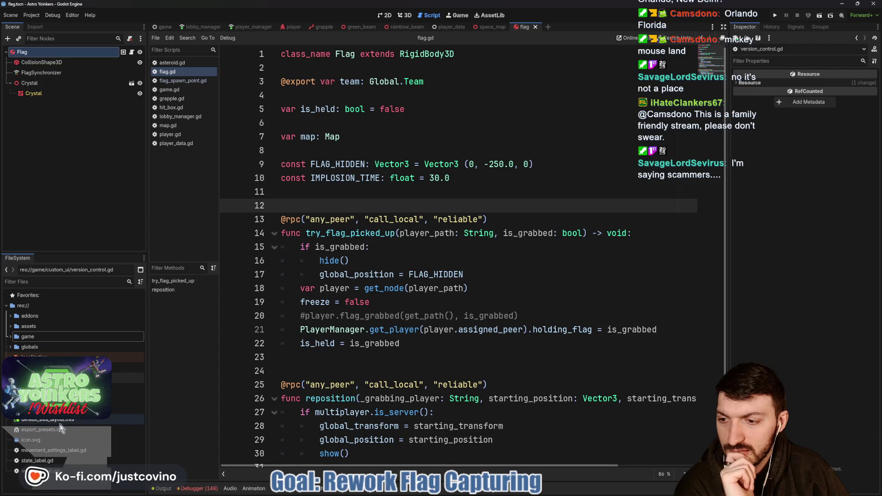
{"action": "double_click", "coordinate": [41, 409]}
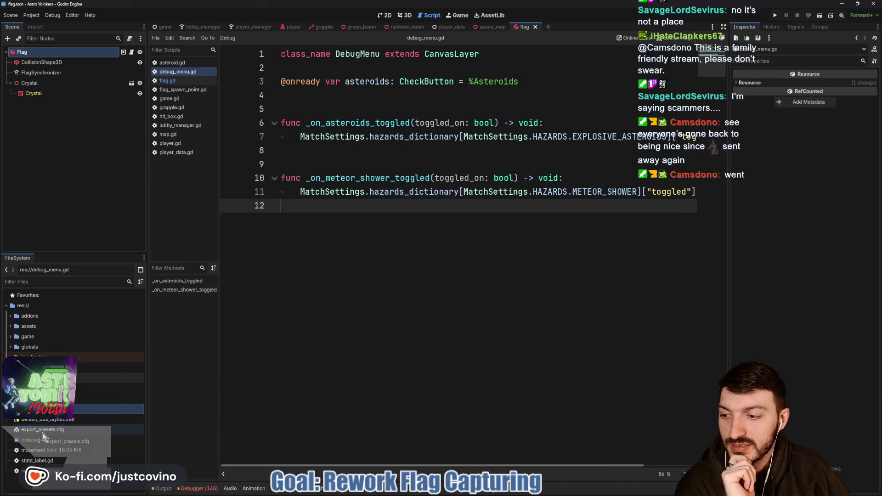
- Delete the leftover Node3D child from Flag, save the scene, and start a new empty scene
{"action": "left_click", "coordinate": [29, 309]}
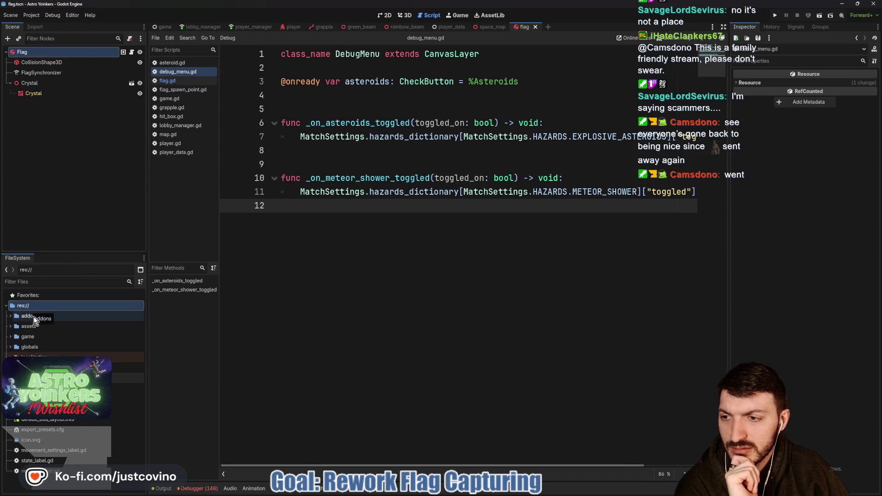
{"action": "key", "text": "ctrl+a"}
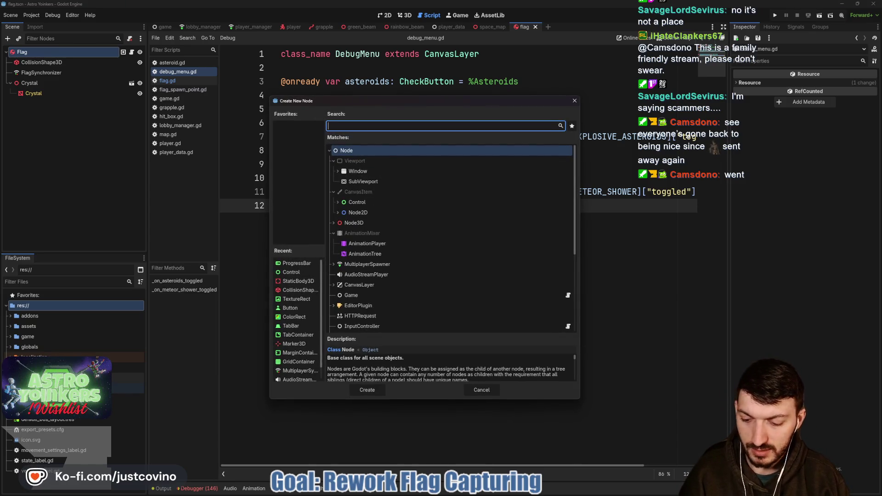
{"action": "type", "text": "node3d"}
{"action": "key", "text": "Return"}
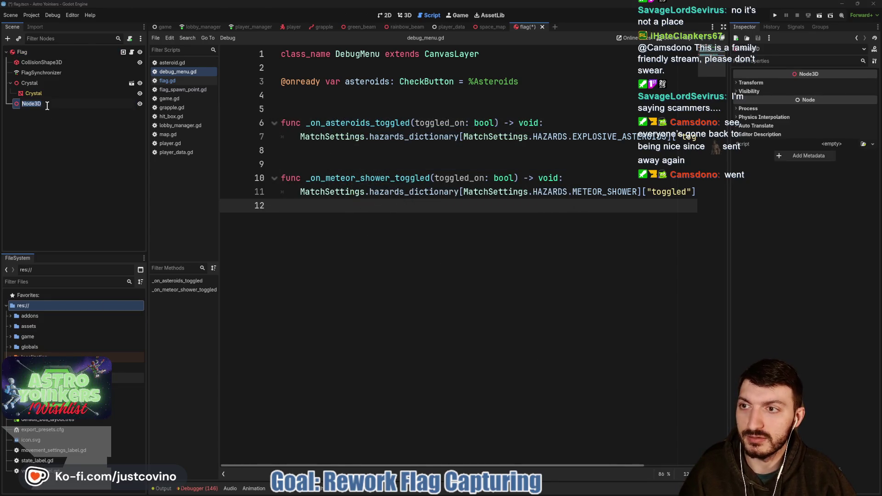
{"action": "key", "text": "Delete"}
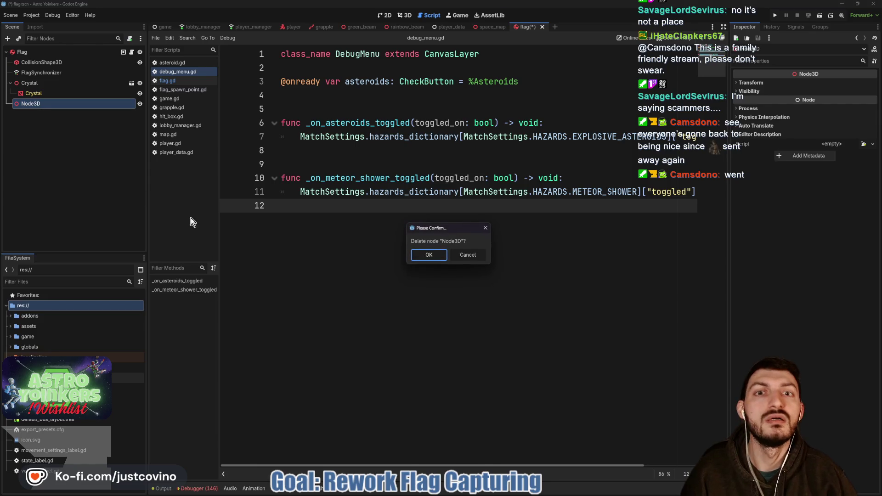
{"action": "left_click", "coordinate": [421, 255]}
{"action": "key", "text": "ctrl+s"}
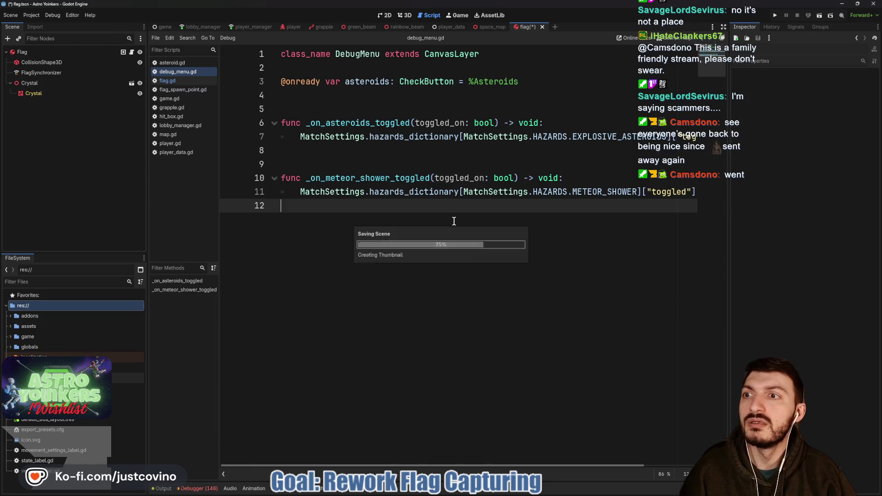
{"action": "left_click", "coordinate": [547, 28]}
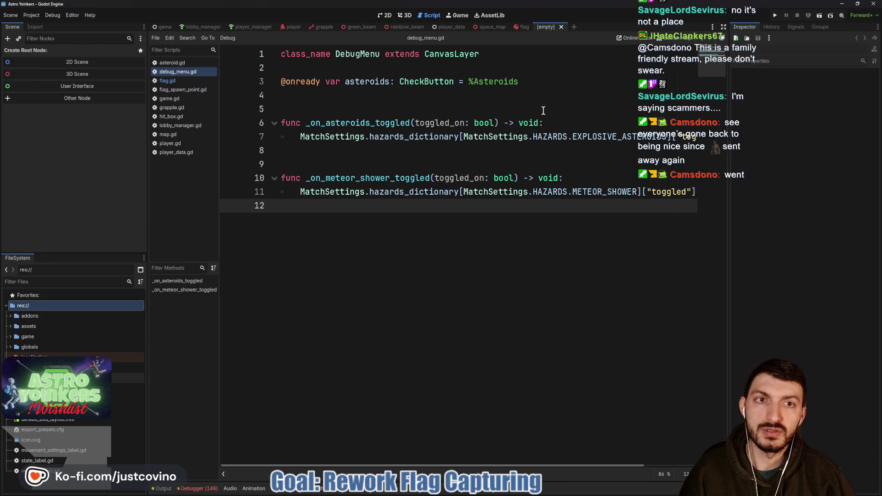
- Give the new scene a Node3D root named TestingGrounds
{"action": "left_click", "coordinate": [71, 81]}
{"action": "double_click", "coordinate": [51, 49]}
{"action": "key", "text": "BackSpace"}
{"action": "key", "text": "BackSpace"}
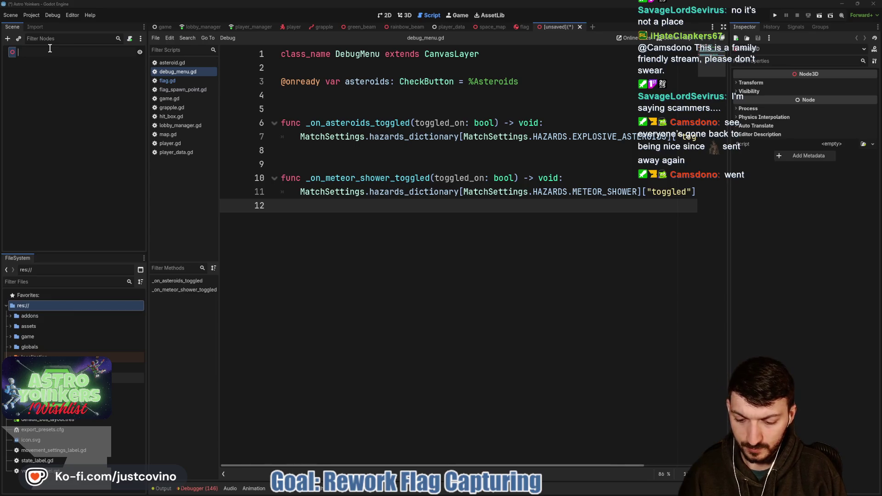
{"action": "type", "text": "unds"}
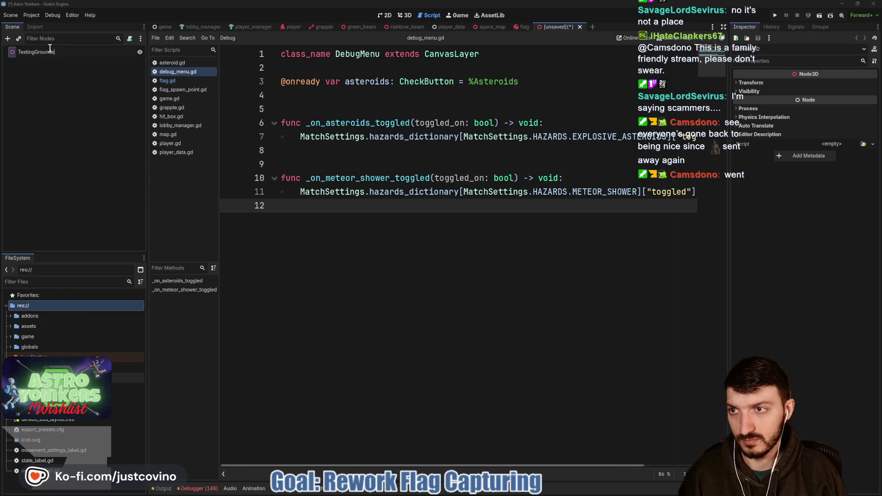
{"action": "key", "text": "Return"}
{"action": "left_click", "coordinate": [409, 16]}
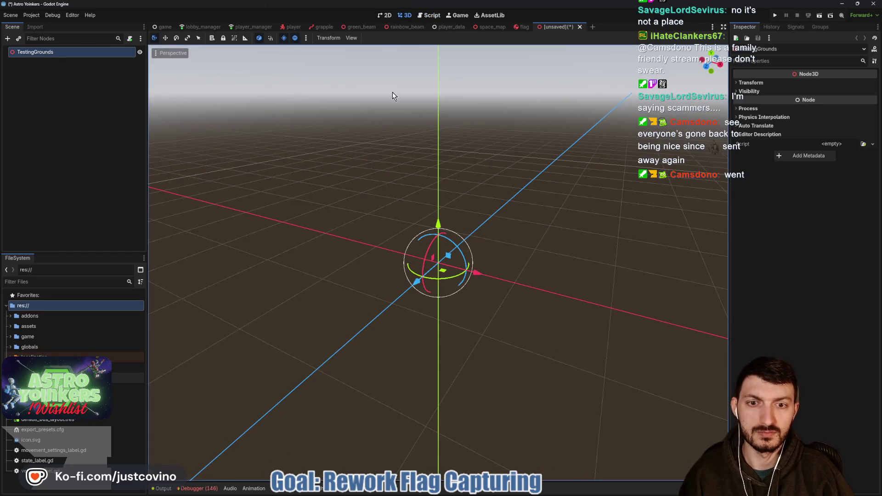
- Add a MeshInstance3D child with a BoxMesh sized 50 × 1 × 50
{"action": "key", "text": "ctrl+a"}
{"action": "type", "text": "meshinsta"}
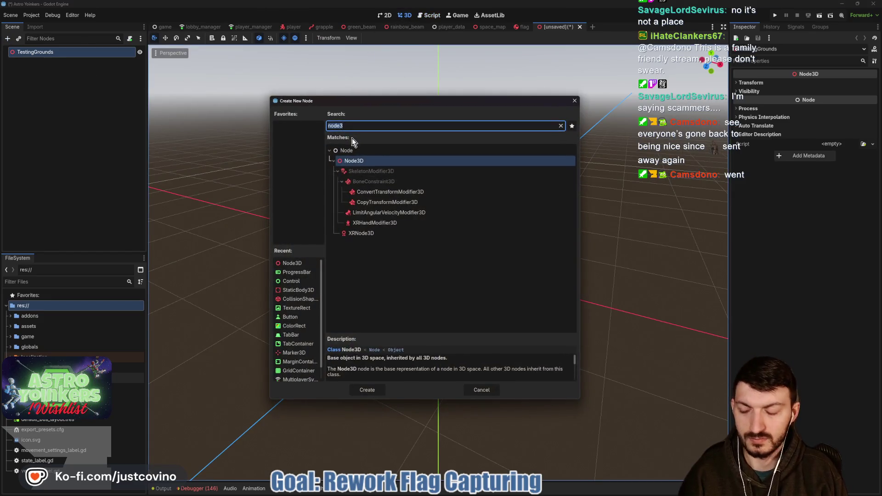
{"action": "key", "text": "Return"}
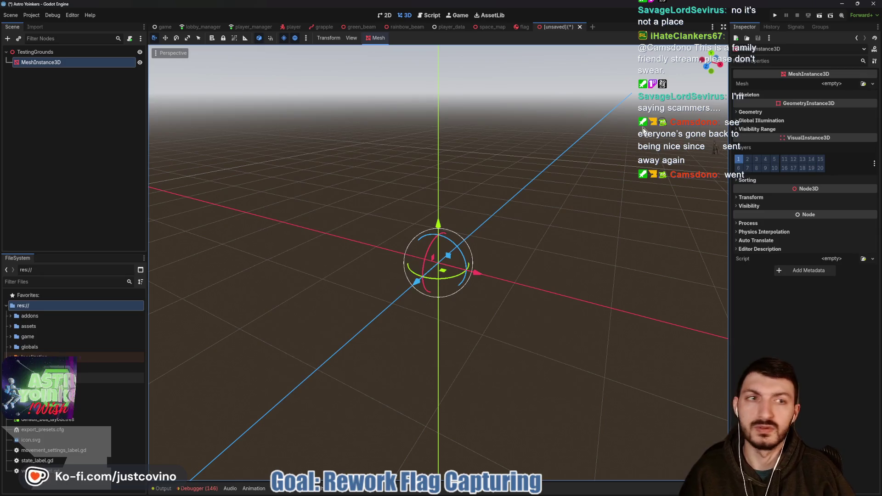
{"action": "left_click", "coordinate": [873, 83]}
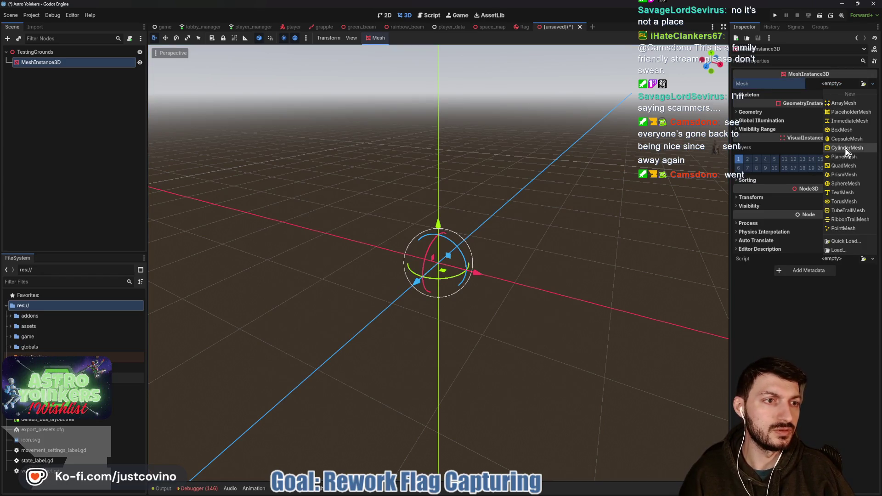
{"action": "left_click", "coordinate": [842, 129]}
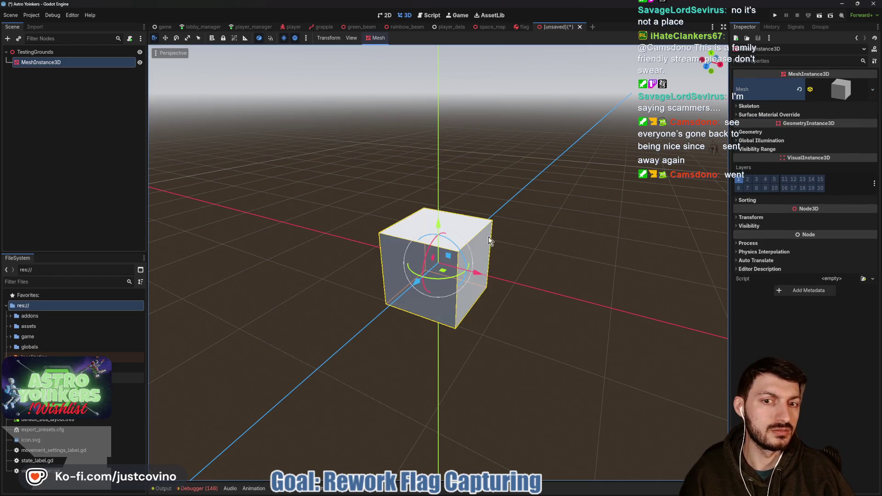
{"action": "left_click", "coordinate": [810, 95]}
{"action": "left_click", "coordinate": [762, 169]}
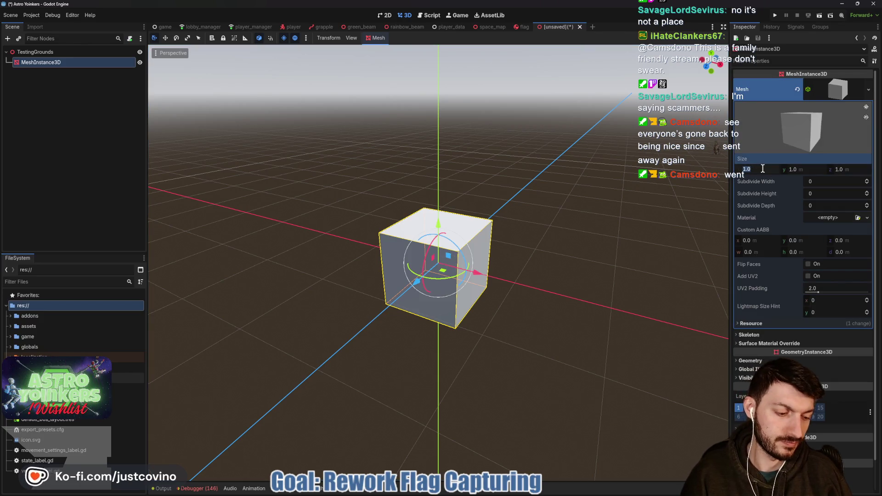
{"action": "type", "text": "50"}
{"action": "key", "text": "Tab"}
{"action": "key", "text": "Return"}
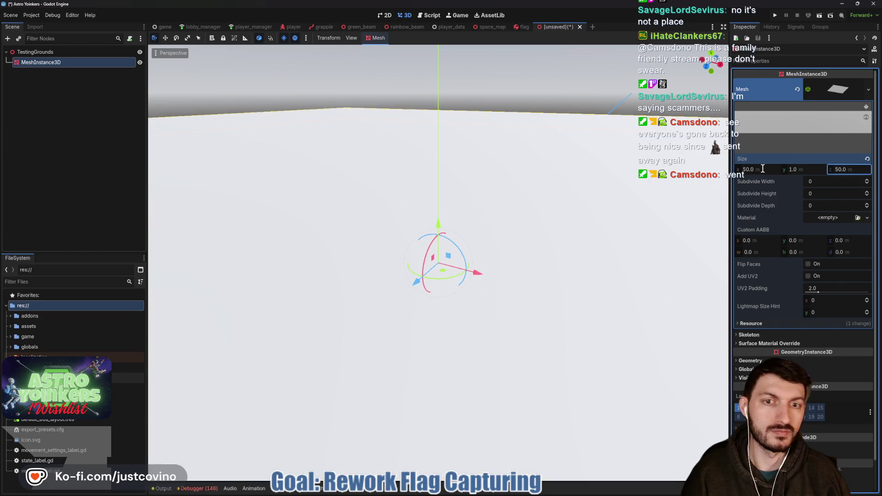
- Select the prototype_albedo.png texture in the tools folder and orbit around the ground slab
{"action": "left_click", "coordinate": [55, 409]}
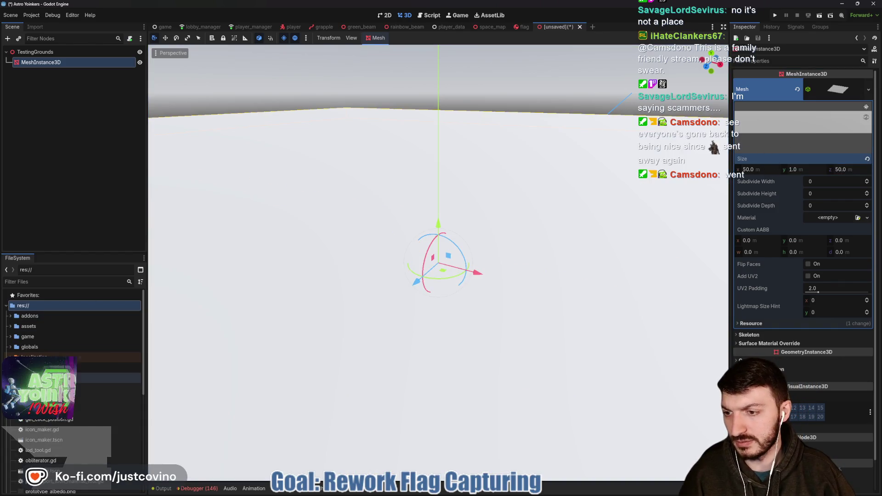
{"action": "scroll", "coordinate": [57, 449], "scroll_direction": "down", "scroll_amount": 3}
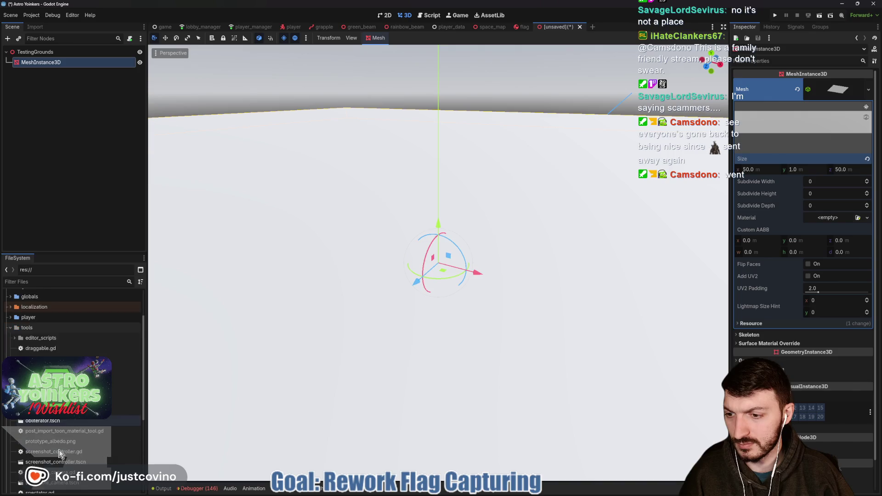
{"action": "left_click", "coordinate": [50, 441]}
{"action": "scroll", "coordinate": [292, 376], "scroll_direction": "down", "scroll_amount": 5}
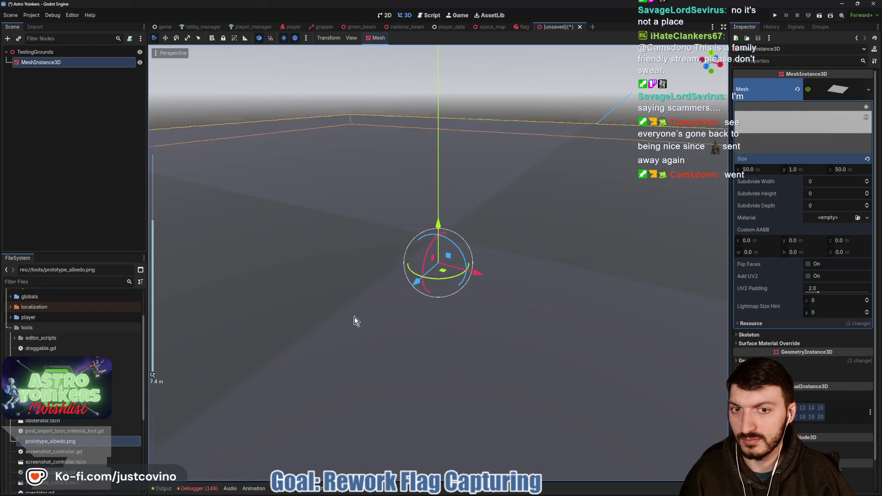
{"action": "scroll", "coordinate": [404, 349], "scroll_direction": "up", "scroll_amount": 8}
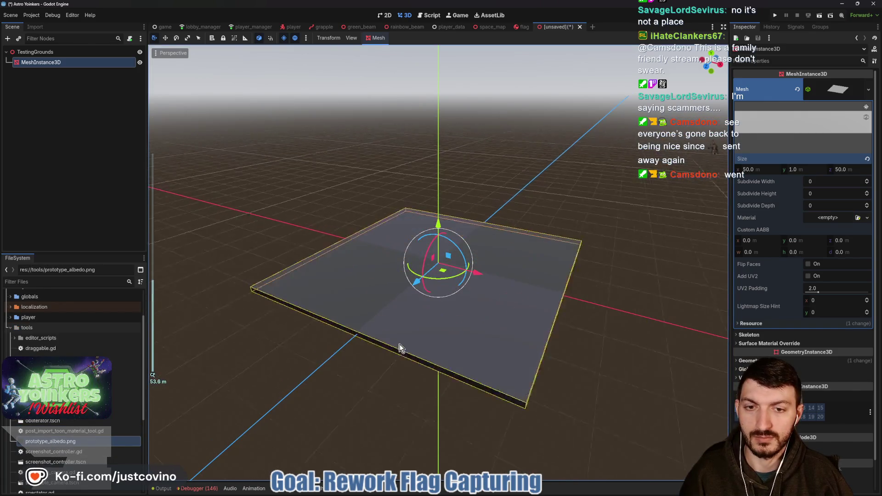
{"action": "mouse_move", "coordinate": [439, 345]}
{"action": "left_mouse_down"}
{"action": "mouse_move", "coordinate": [500, 333]}
{"action": "mouse_move", "coordinate": [489, 334]}
{"action": "left_mouse_up"}
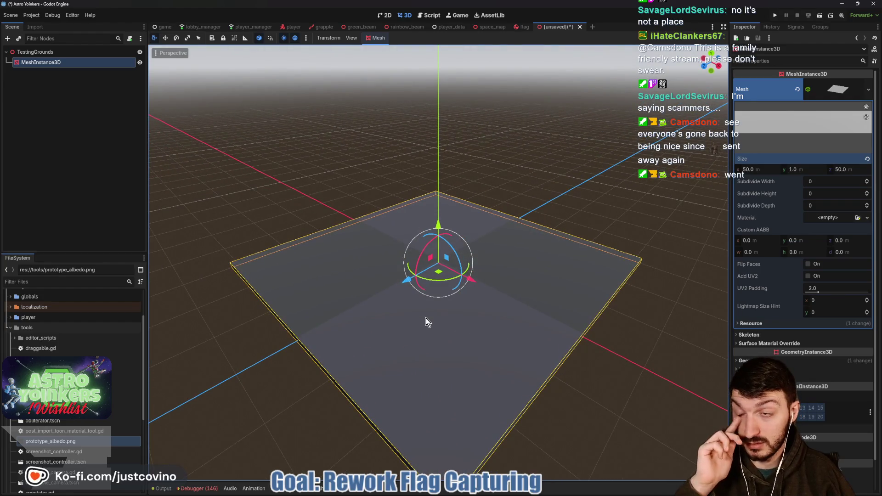
- Rename the mesh node to Ground and save the scene as testing_grounds.tscn
{"action": "double_click", "coordinate": [64, 63]}
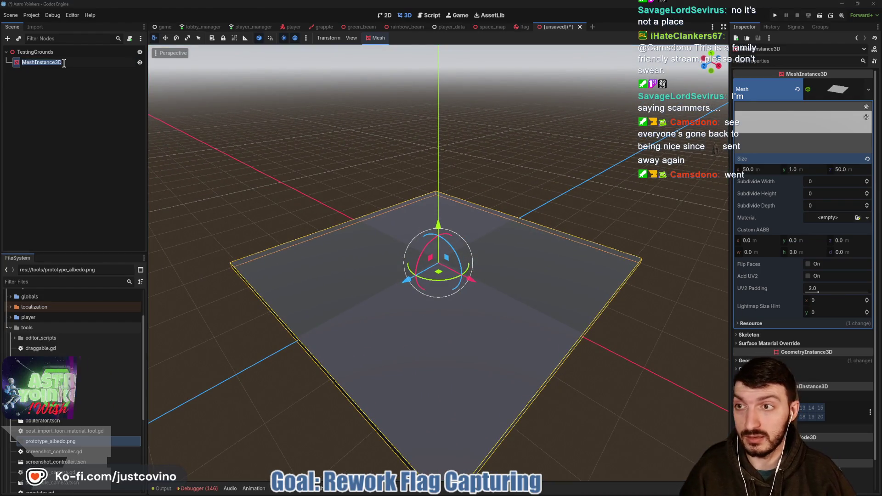
{"action": "type", "text": "nd"}
{"action": "key", "text": "Return"}
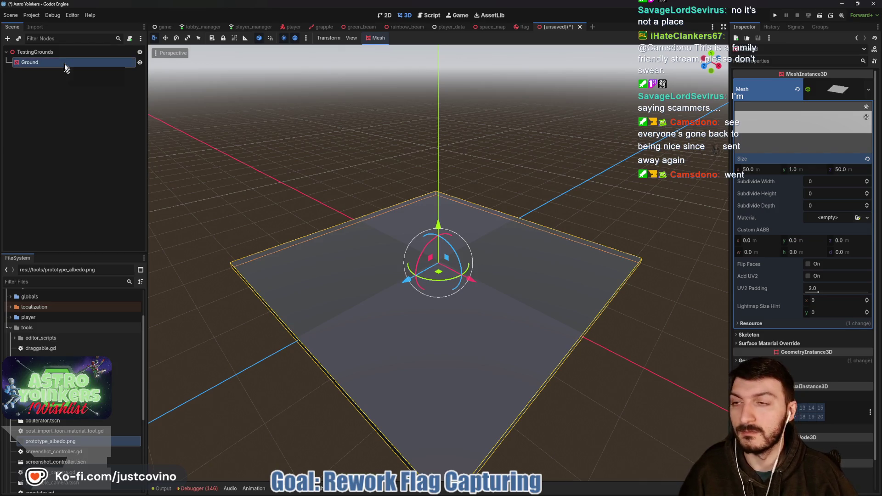
{"action": "key", "text": "ctrl+s"}
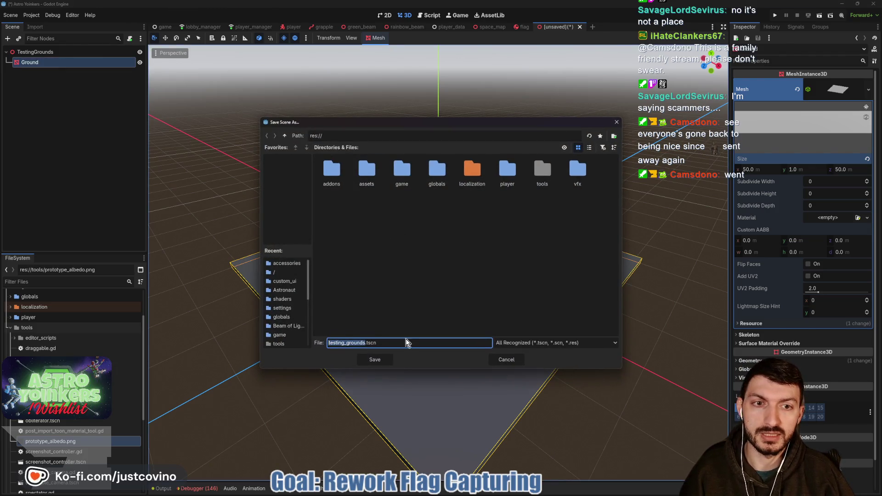
{"action": "left_click", "coordinate": [367, 360]}
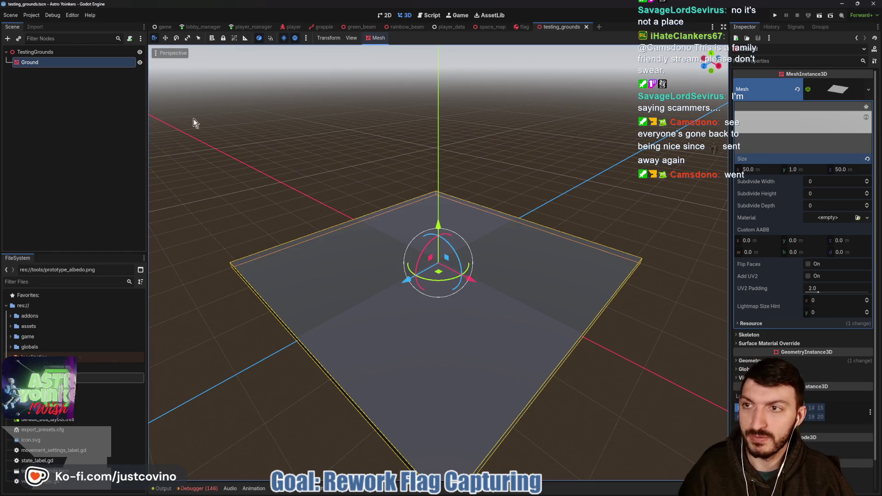
{"action": "left_click", "coordinate": [163, 27]}
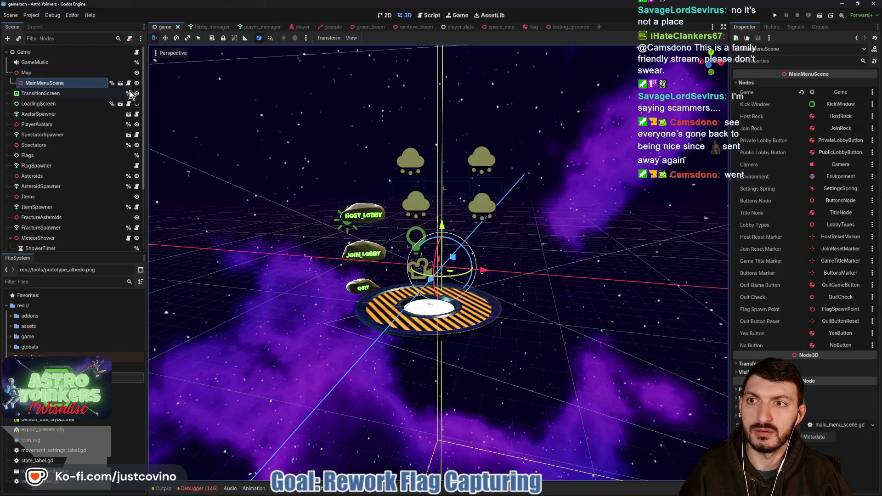
- Filter the FileSystem by 'lobby_scene' and open lobby_scene.tscn
{"action": "left_click", "coordinate": [60, 282]}
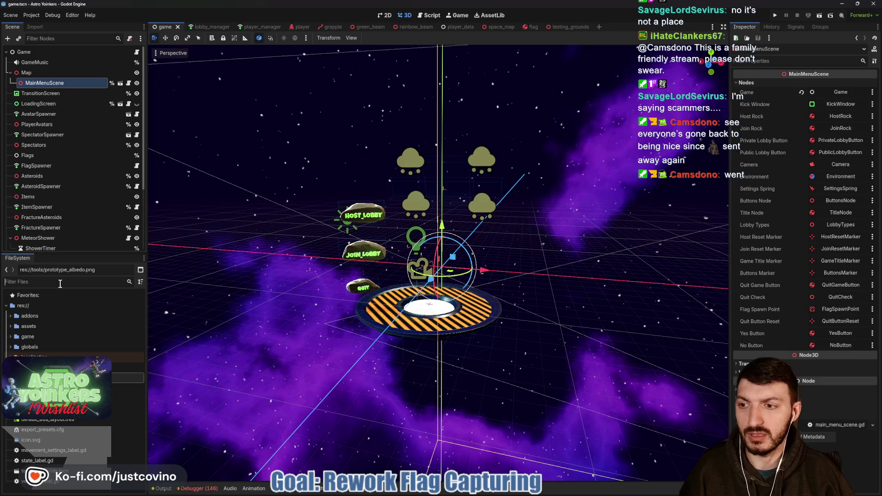
{"action": "type", "text": "lobby"}
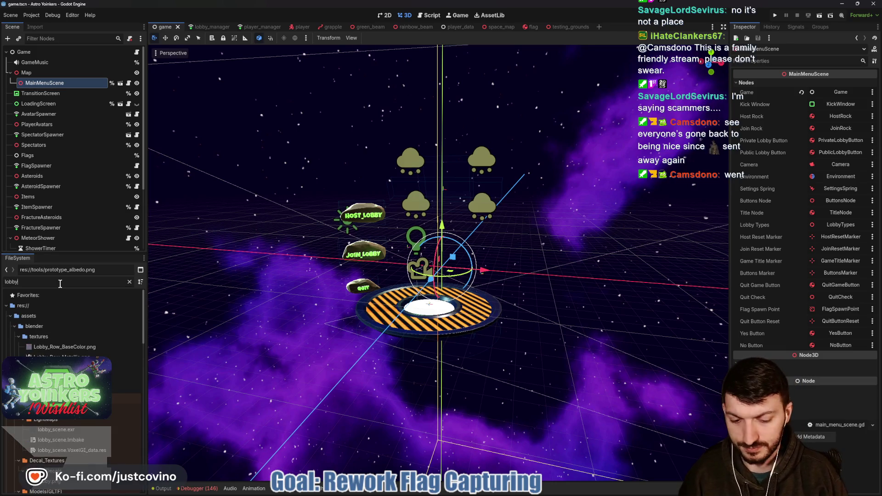
{"action": "type", "text": "_scene"}
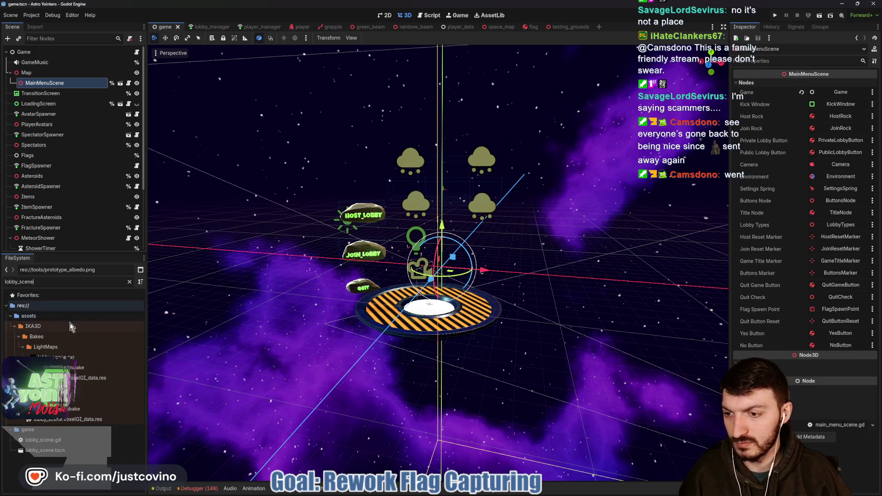
{"action": "left_click", "coordinate": [61, 451]}
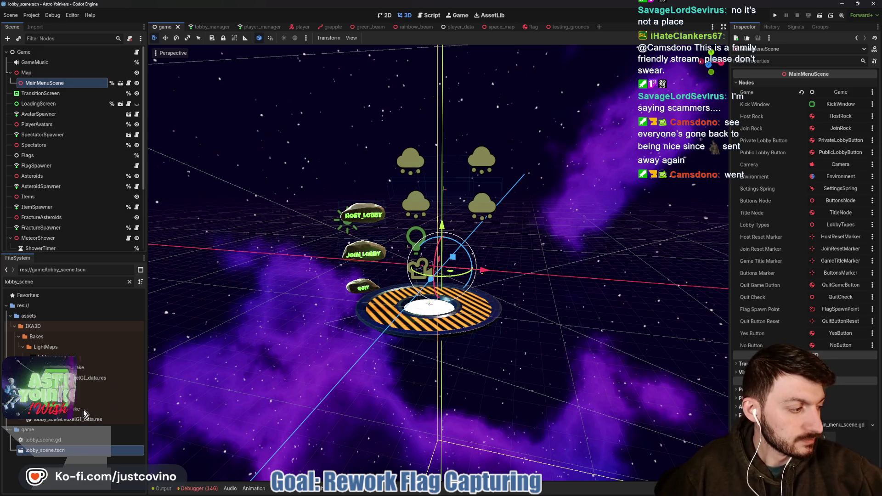
{"action": "double_click", "coordinate": [45, 450]}
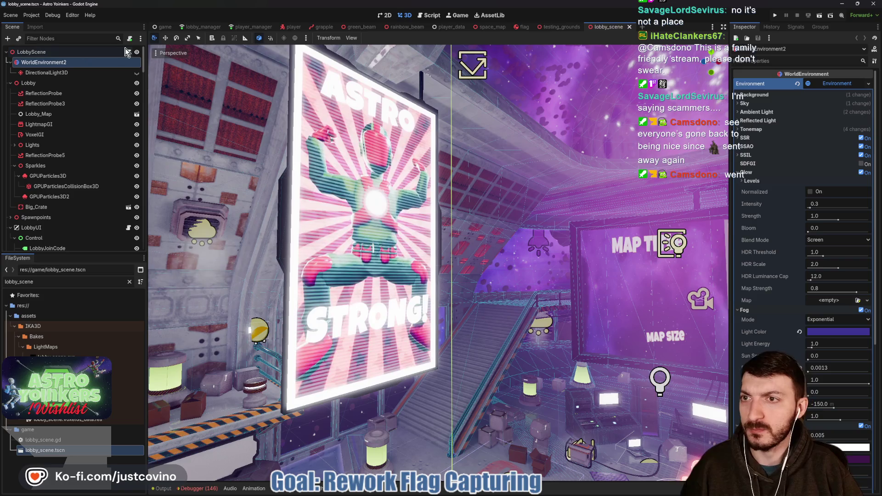
- Inspect the PlayerManager.request_avatar_spawn() call on line 15 of lobby_scene.gd, then return to testing_grounds
{"action": "key", "text": "ctrl+F3"}
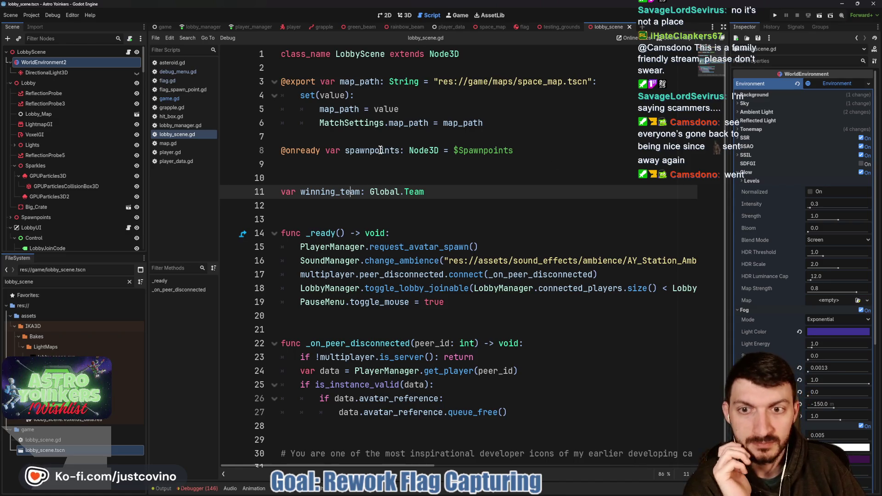
{"action": "left_click", "coordinate": [489, 249]}
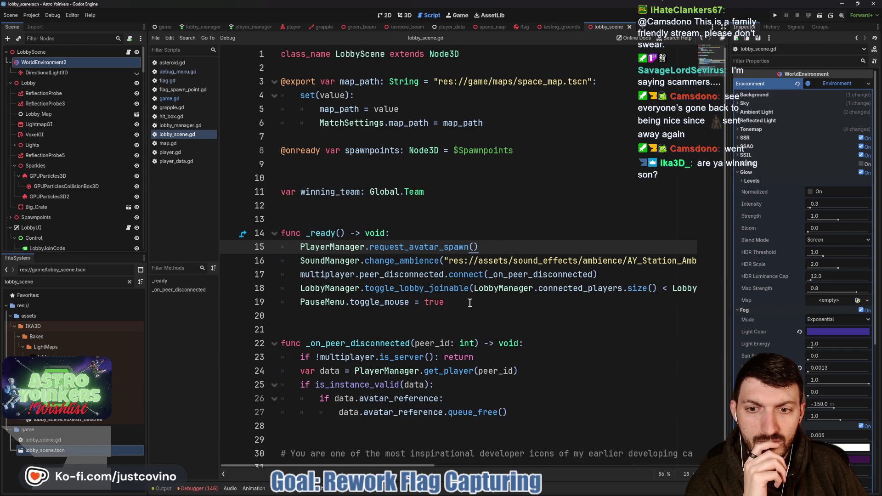
{"action": "key", "text": "ctrl+shift+Left"}
{"action": "key", "text": "ctrl+shift+Left"}
{"action": "key", "text": "ctrl+shift+Left"}
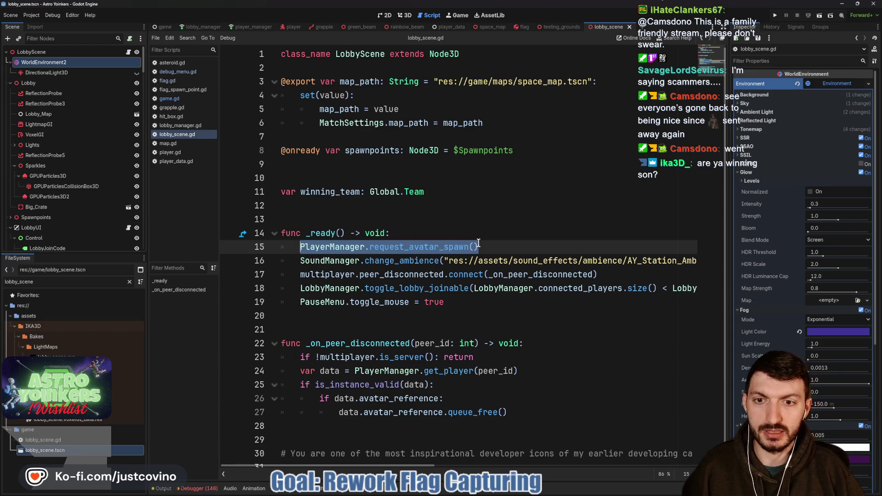
{"action": "left_click", "coordinate": [501, 247]}
{"action": "left_click", "coordinate": [563, 27]}
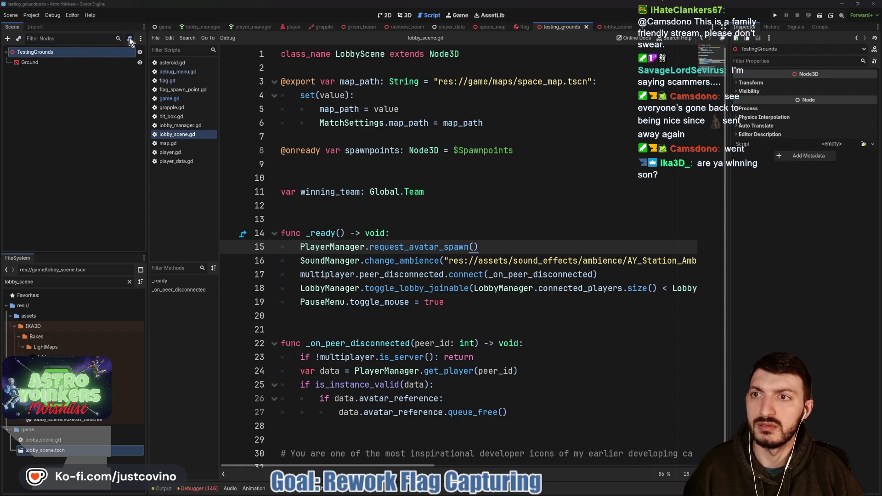
- Attach a script to TestingGrounds and declare class_name TestingGrounds on its first line
{"action": "left_click", "coordinate": [130, 40]}
{"action": "left_click", "coordinate": [407, 319]}
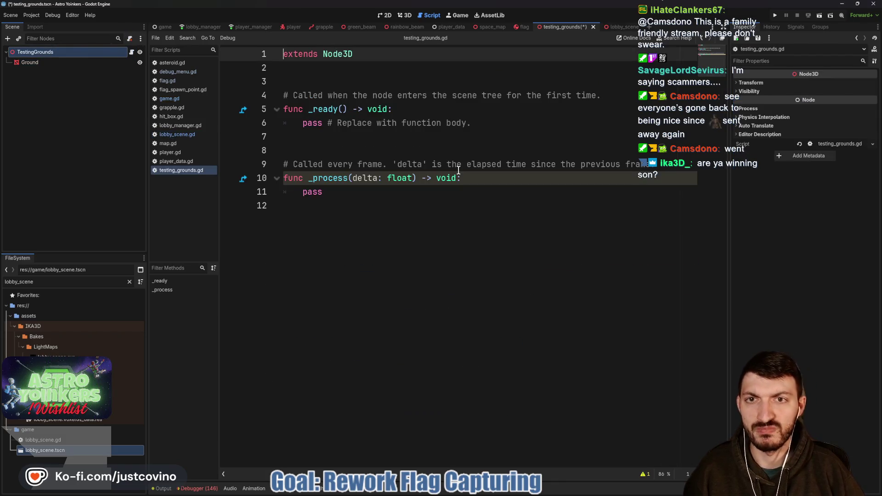
{"action": "type", "text": "class_"}
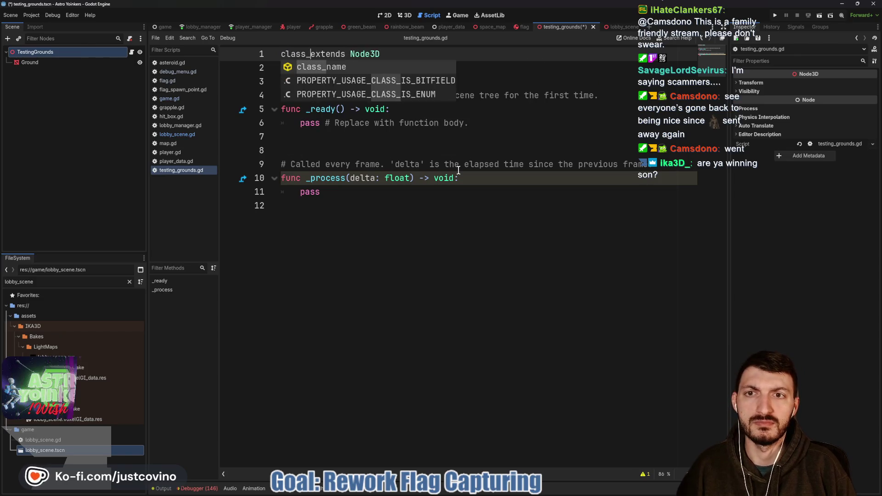
{"action": "key", "text": "Return"}
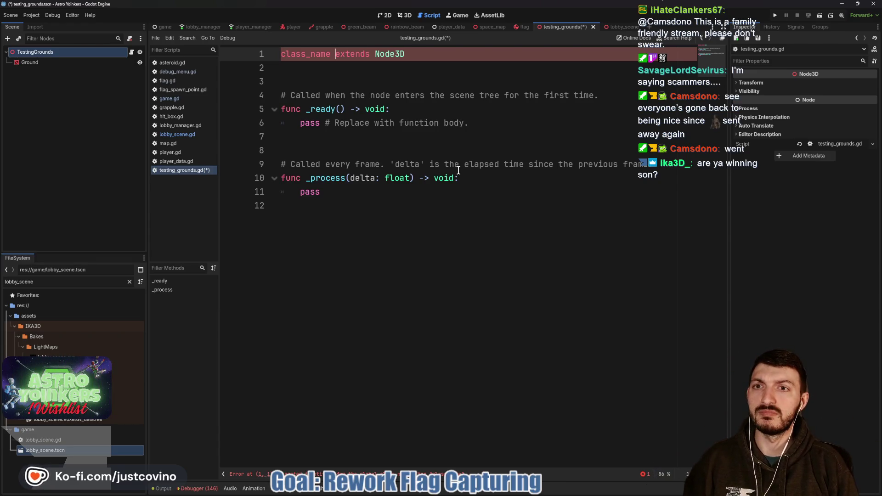
{"action": "type", "text": "TestingGrounds"}
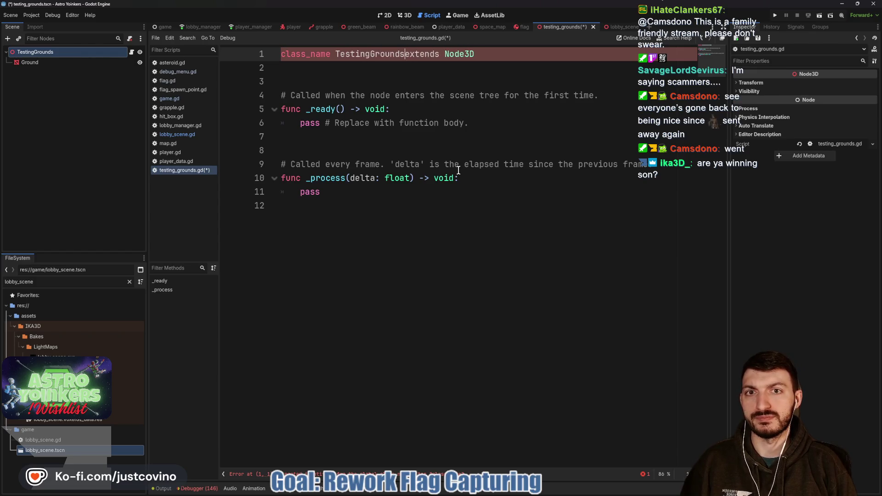
- Replace the template functions with _ready() calling PlayerManager.request_avatar_spawn(), and save the script
{"action": "left_click", "coordinate": [458, 172]}
{"action": "left_click_drag", "start_coordinate": [326, 193], "coordinate": [281, 109]}
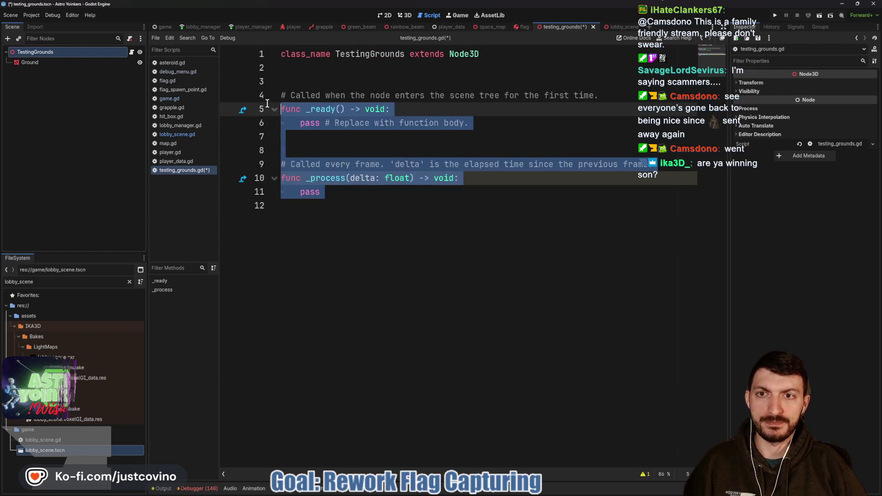
{"action": "left_click_drag", "start_coordinate": [325, 192], "coordinate": [268, 97]}
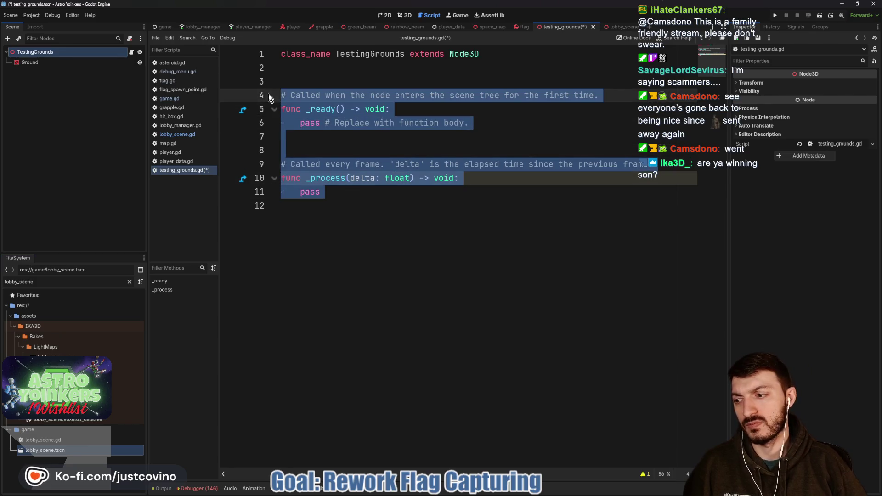
{"action": "key", "text": "Delete"}
{"action": "type", "text": "func _ready() -> void:"}
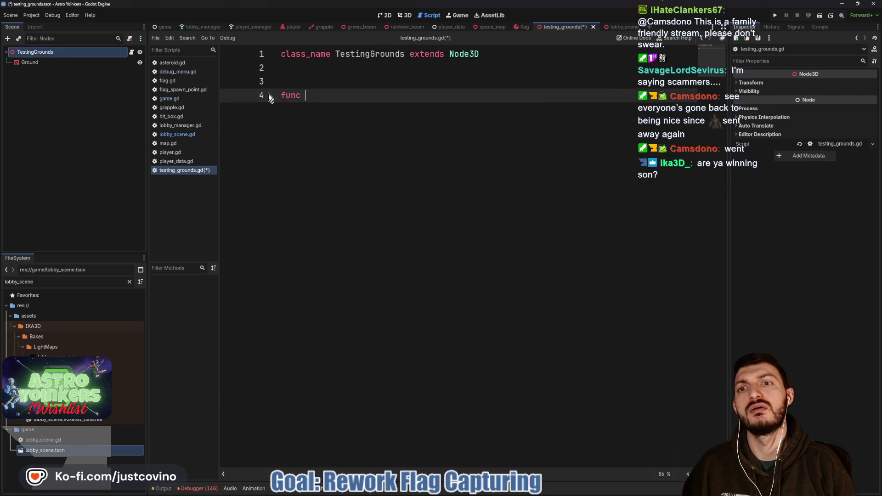
{"action": "key", "text": "Return"}
{"action": "type", "text": "PlayerManager.request_avatar_spawn()"}
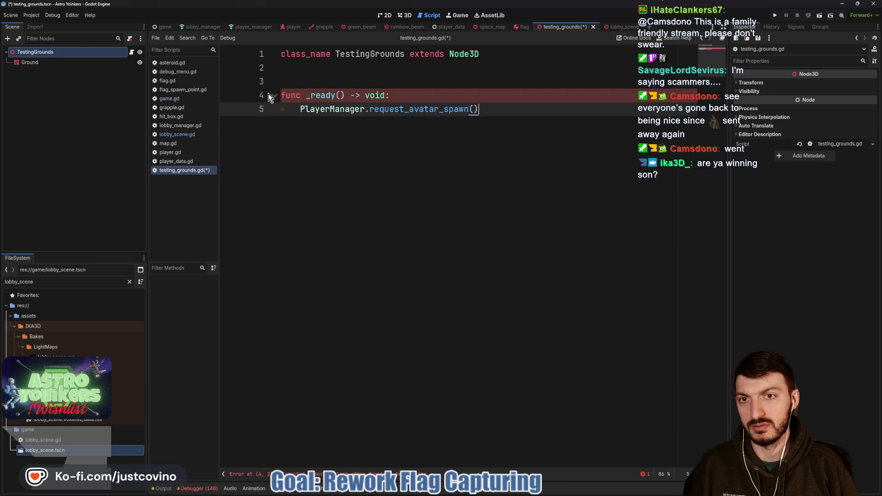
{"action": "key", "text": "ctrl+s"}
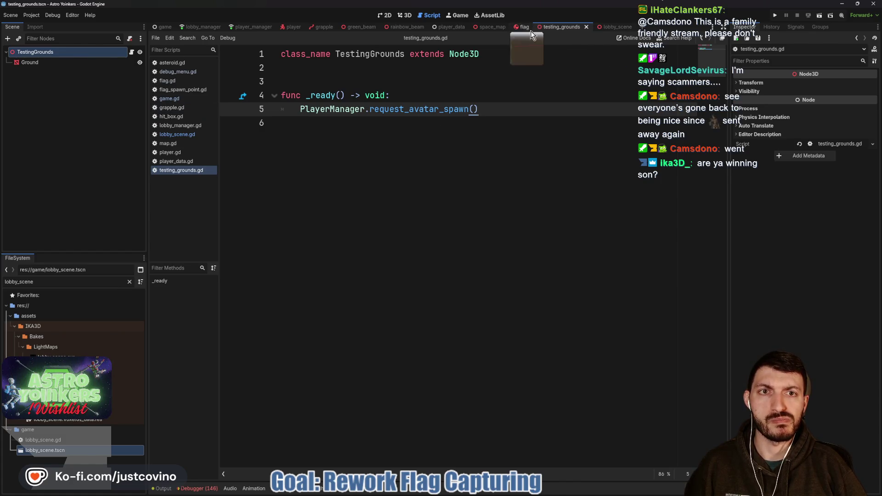
{"action": "left_click", "coordinate": [605, 27]}
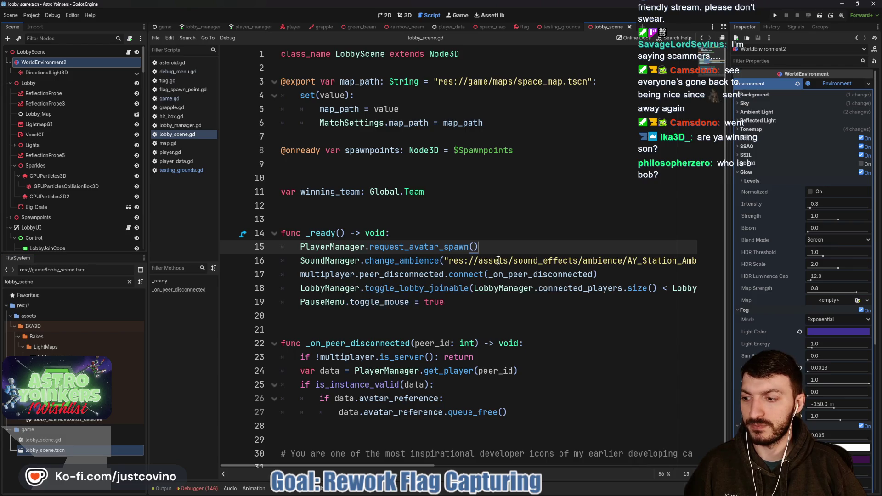
{"action": "mouse_move", "coordinate": [498, 260]}
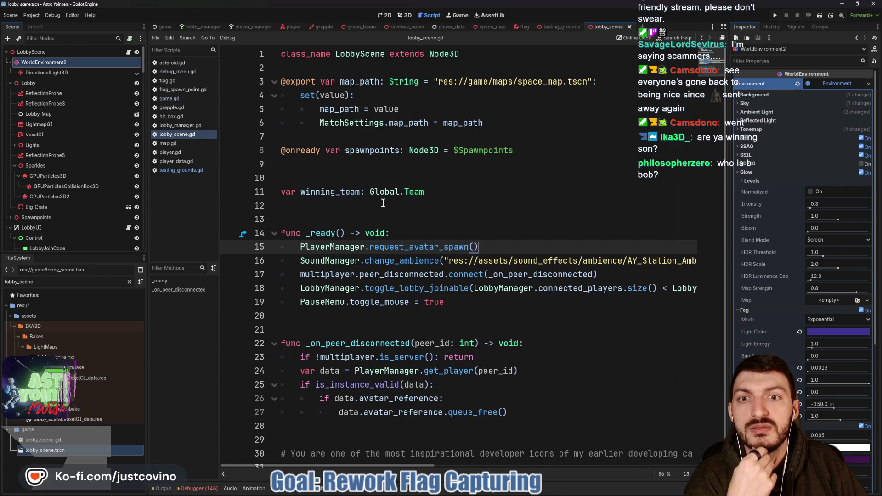
{"action": "left_click", "coordinate": [365, 151]}
{"action": "double_click", "coordinate": [364, 151]}
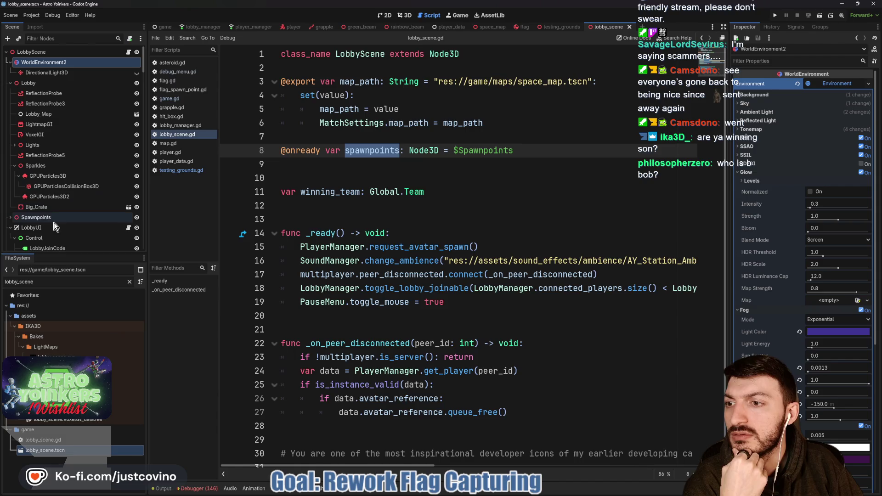
{"action": "left_click", "coordinate": [10, 217]}
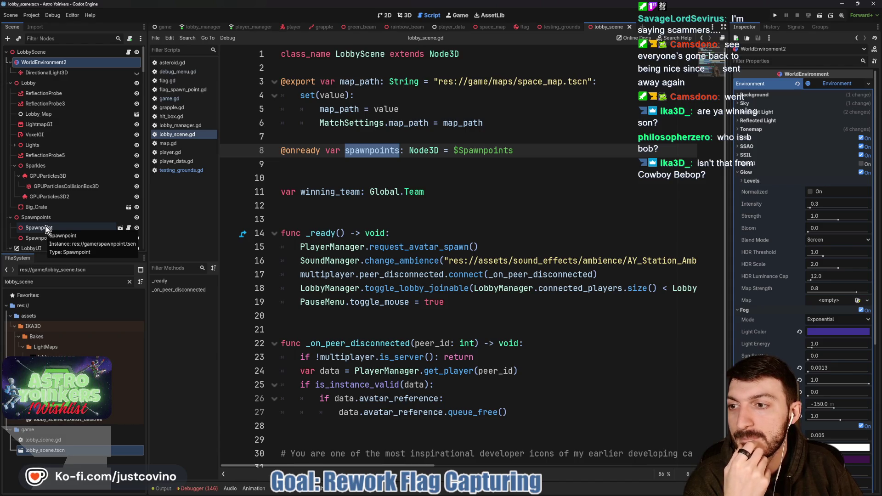
{"action": "left_click", "coordinate": [563, 29]}
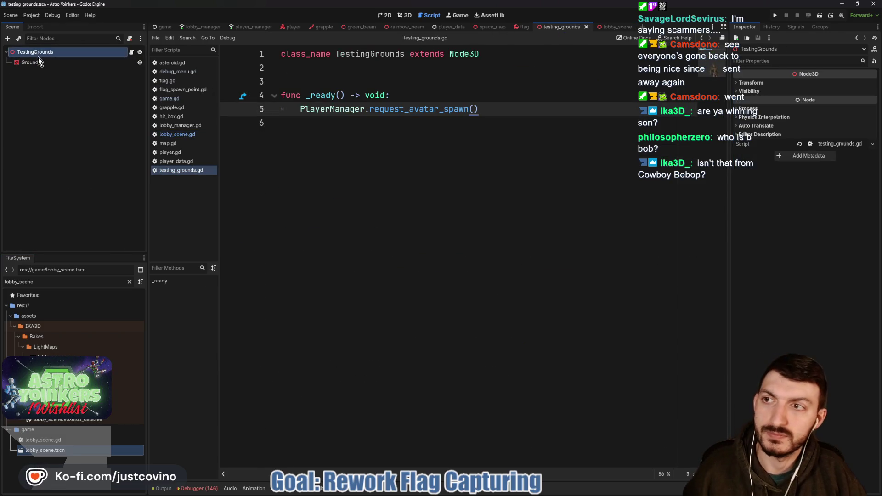
- Add a Node3D named Spawnpoint and instance spawnpoint.tscn beneath it
{"action": "key", "text": "ctrl+a"}
{"action": "type", "text": "n"}
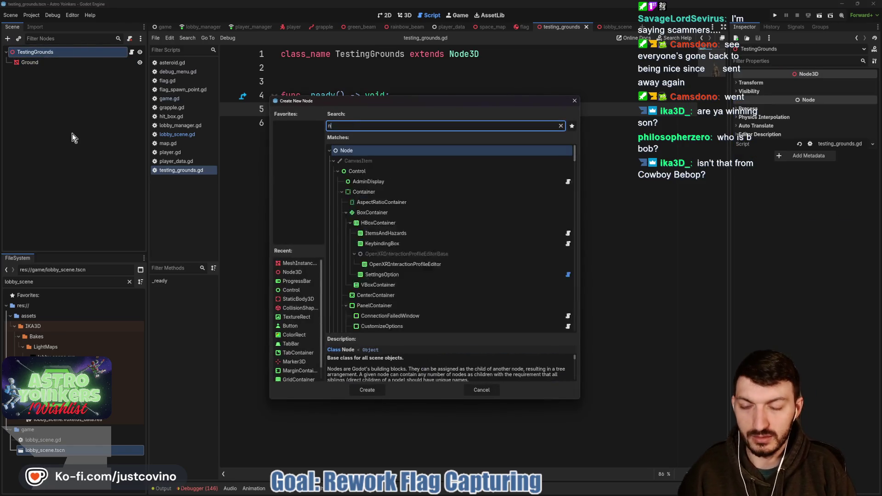
{"action": "type", "text": "ode3d"}
{"action": "key", "text": "Return"}
{"action": "double_click", "coordinate": [47, 72]}
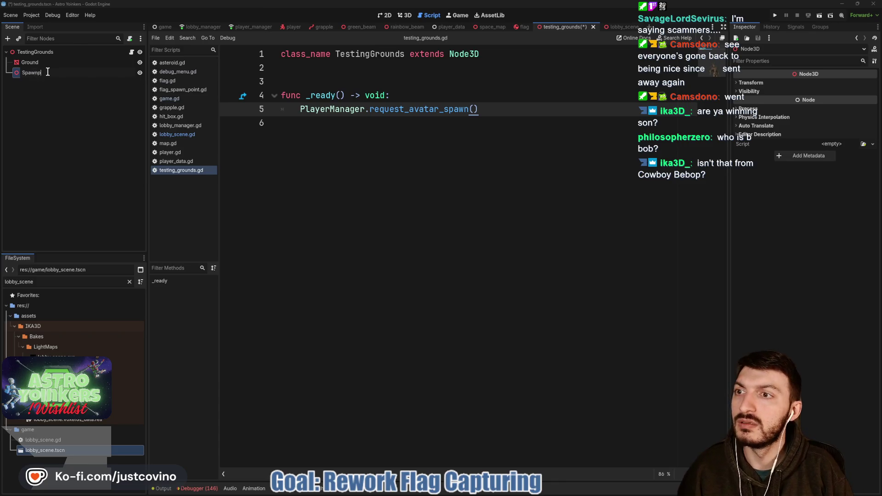
{"action": "key", "text": "Return"}
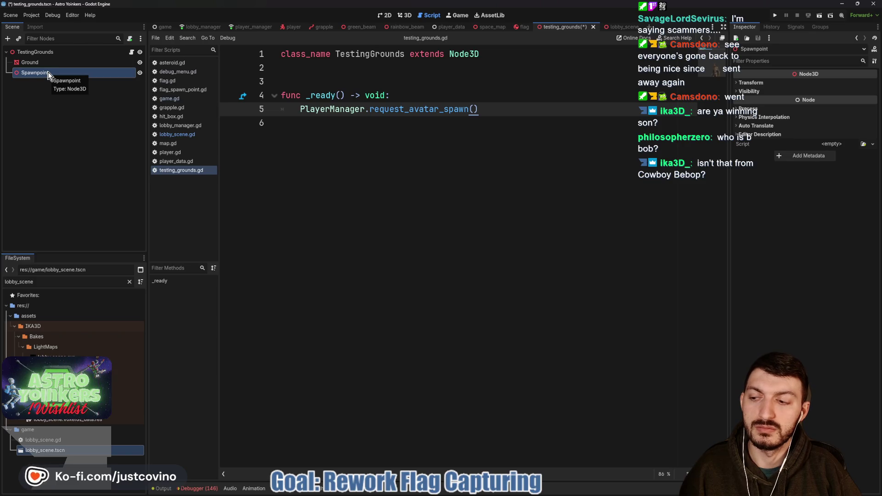
{"action": "key", "text": "ctrl+shift+o"}
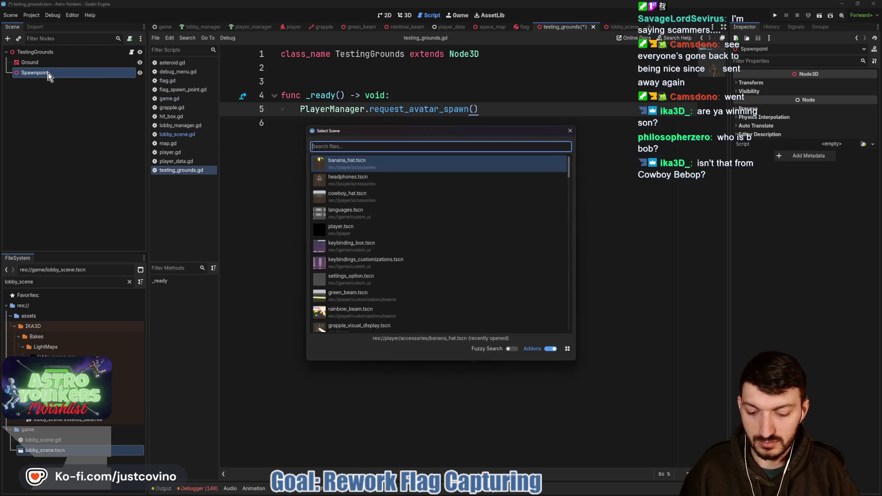
{"action": "type", "text": "spawnp"}
{"action": "key", "text": "Return"}
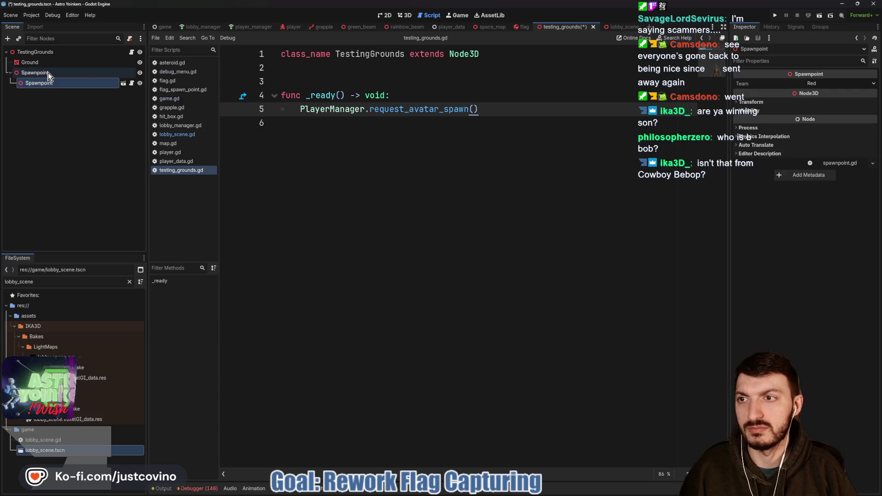
- Move the spawnpoint forward along Z, save, and add a blank line after the spawn call
{"action": "left_click", "coordinate": [404, 15]}
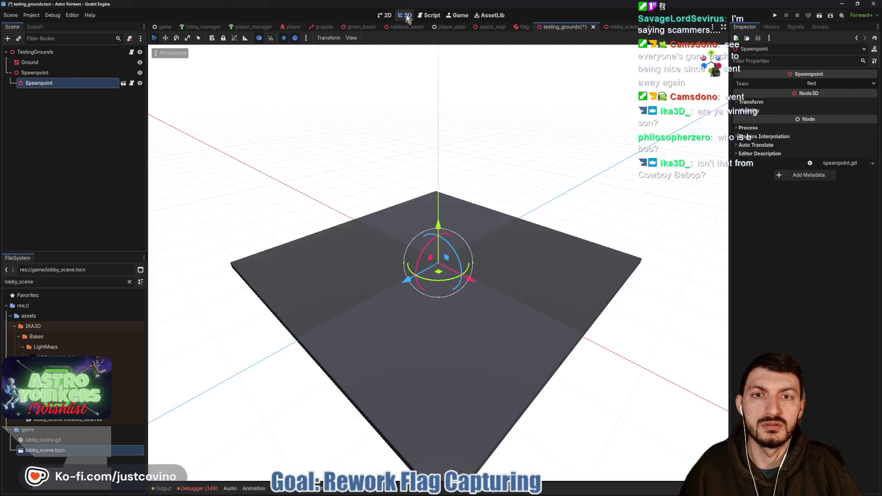
{"action": "mouse_move", "coordinate": [405, 281]}
{"action": "left_mouse_down"}
{"action": "mouse_move", "coordinate": [344, 309]}
{"action": "mouse_move", "coordinate": [321, 335]}
{"action": "left_mouse_up"}
{"action": "key", "text": "ctrl+s"}
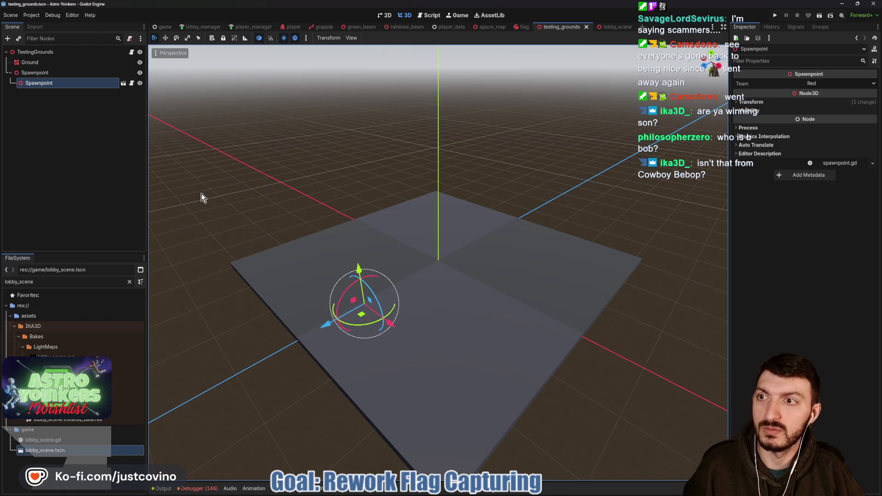
{"action": "left_click", "coordinate": [131, 53]}
{"action": "key", "text": "Return"}
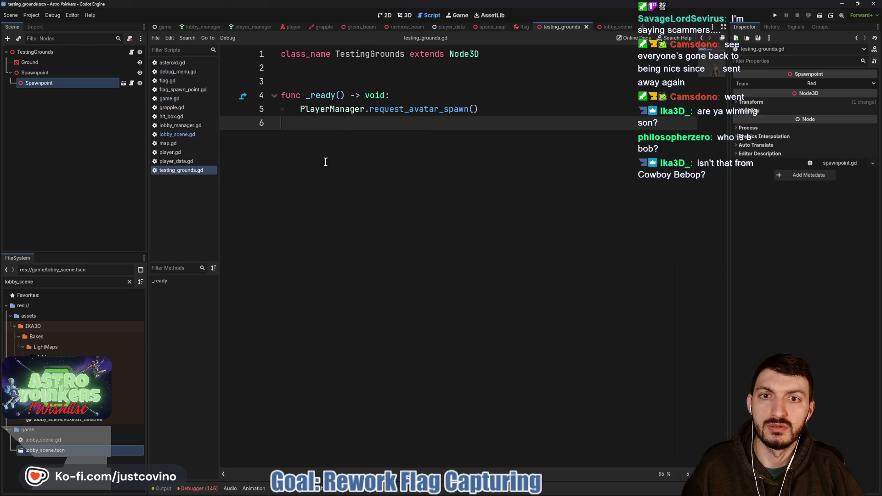
{"action": "left_click", "coordinate": [608, 28]}
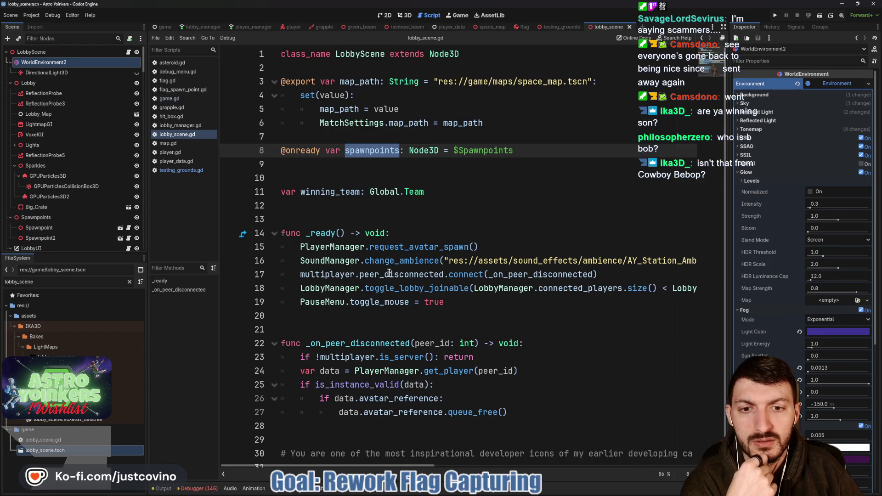
- Back in testing_grounds.gd, insert an extra blank line above _ready
{"action": "scroll", "coordinate": [428, 276], "scroll_direction": "down", "scroll_amount": 1}
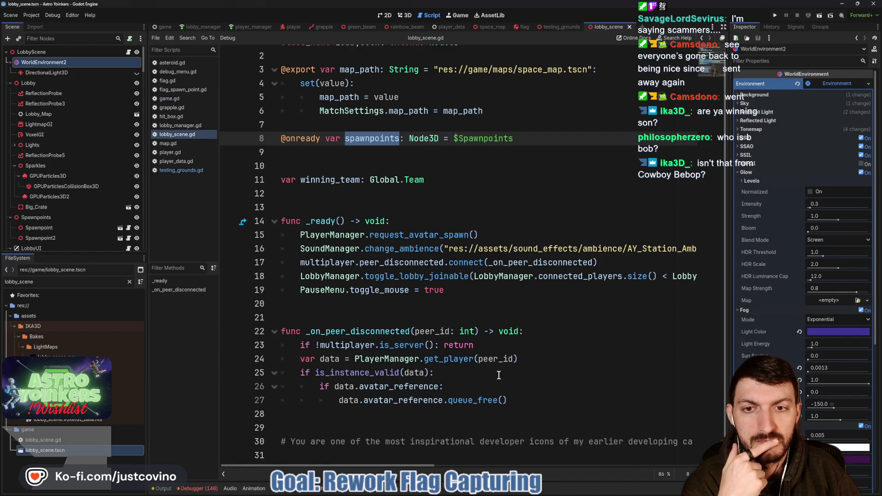
{"action": "scroll", "coordinate": [427, 253], "scroll_direction": "up", "scroll_amount": 1}
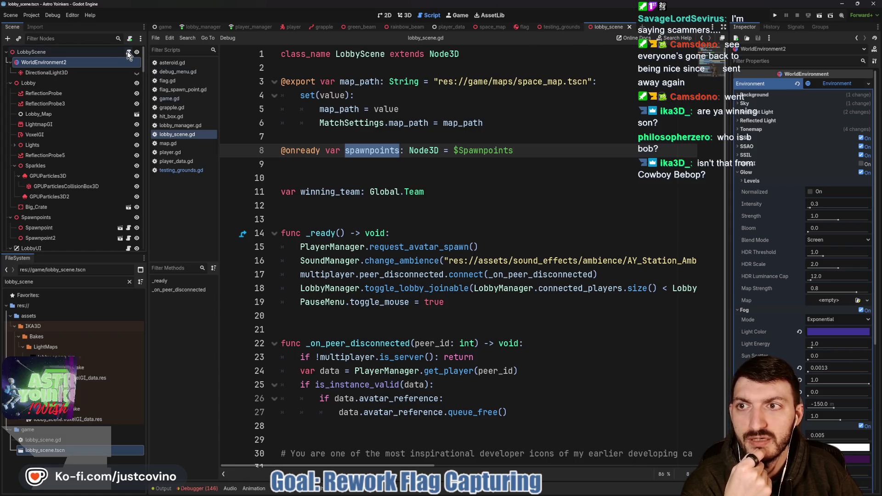
{"action": "left_click", "coordinate": [557, 27]}
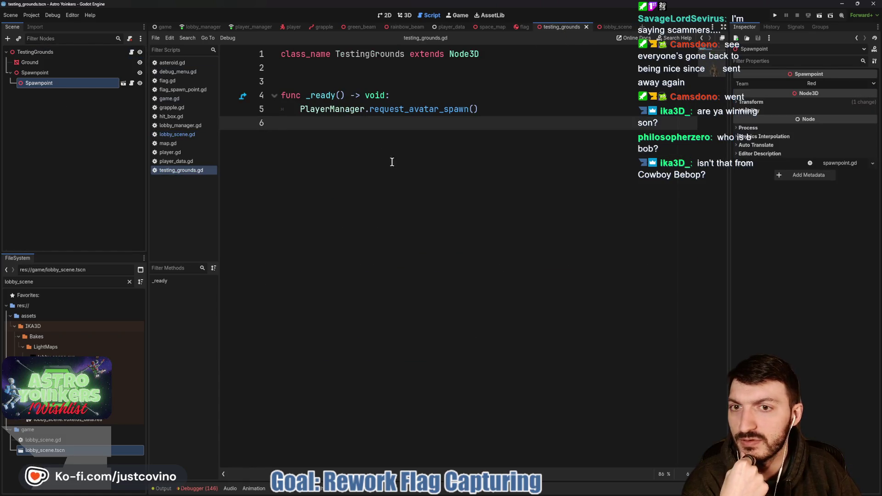
{"action": "left_click", "coordinate": [299, 85]}
{"action": "key", "text": "Return"}
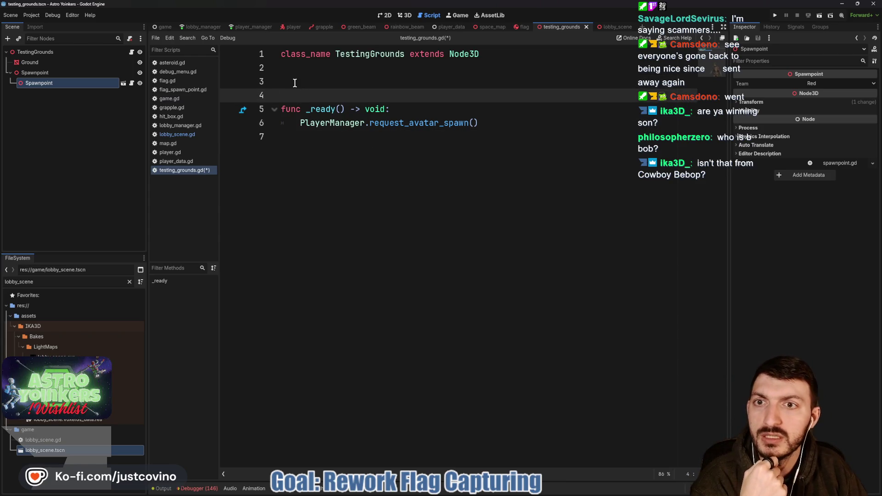
- Jump to the request_avatar_spawn definition in player_manager.gd and read handle_spawn_request
{"action": "left_click", "coordinate": [406, 123], "text": "ctrl"}
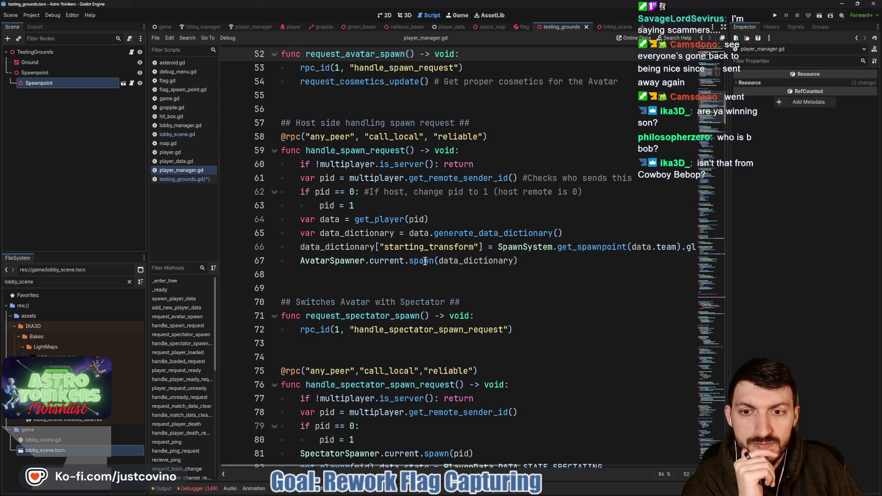
{"action": "scroll", "coordinate": [353, 264], "scroll_direction": "down", "scroll_amount": 2}
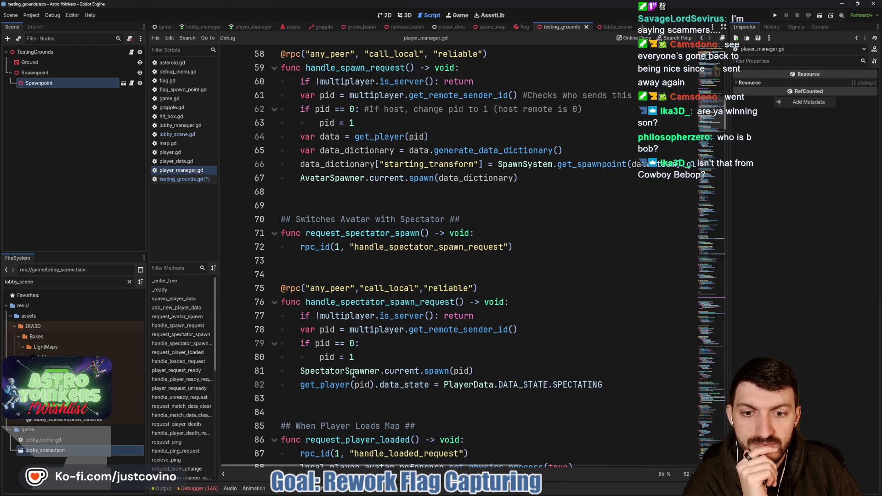
{"action": "scroll", "coordinate": [355, 365], "scroll_direction": "up", "scroll_amount": 2}
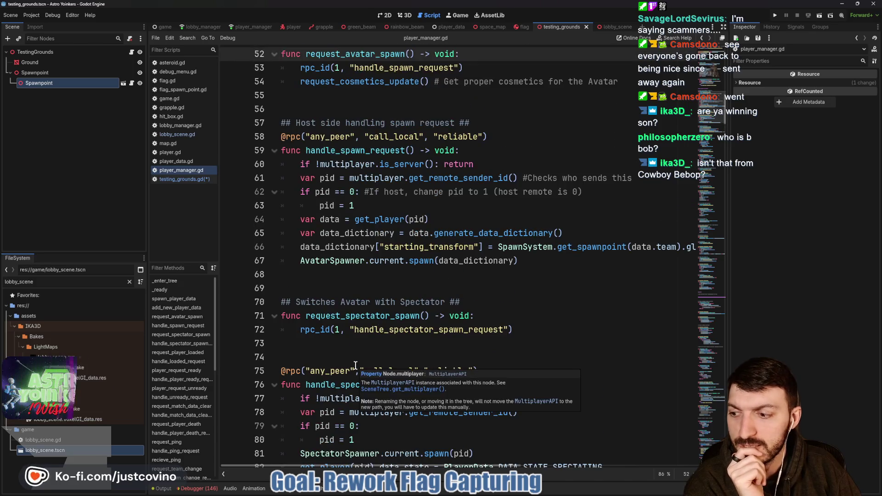
{"action": "scroll", "coordinate": [410, 284], "scroll_direction": "up", "scroll_amount": 4}
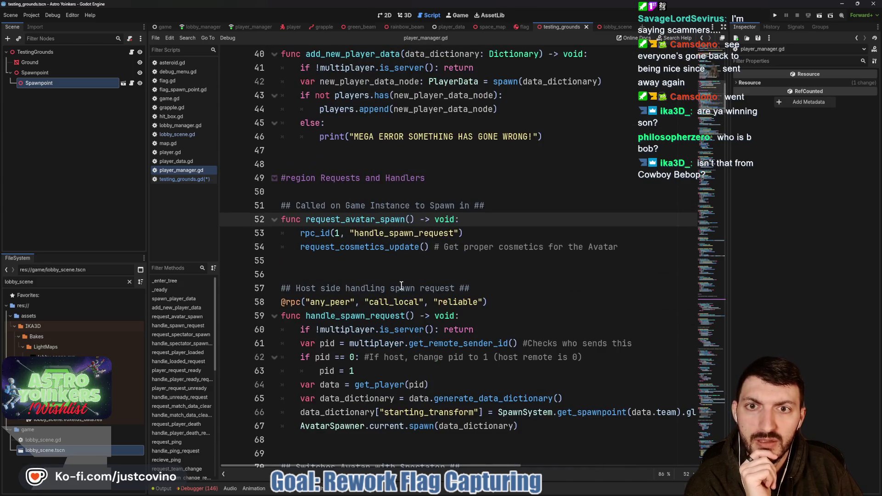
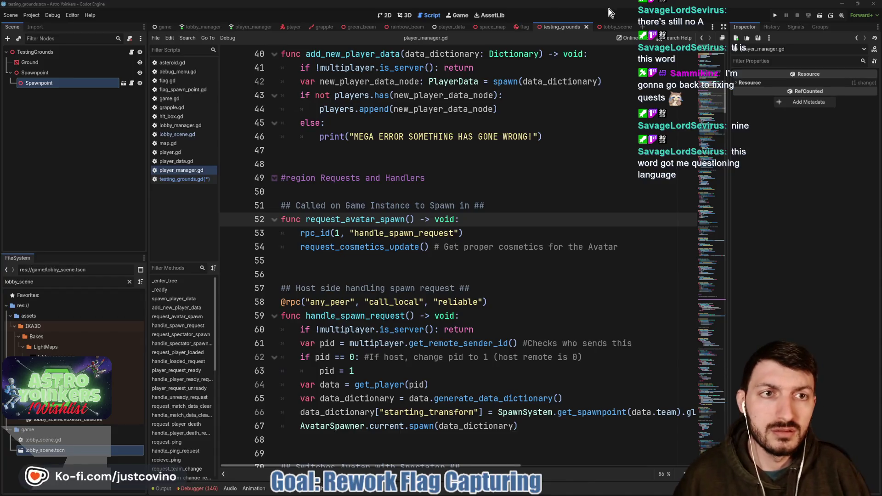
- Go from the lobby_scene and testing_grounds tabs to the lobby_manager scene
{"action": "left_click", "coordinate": [614, 27]}
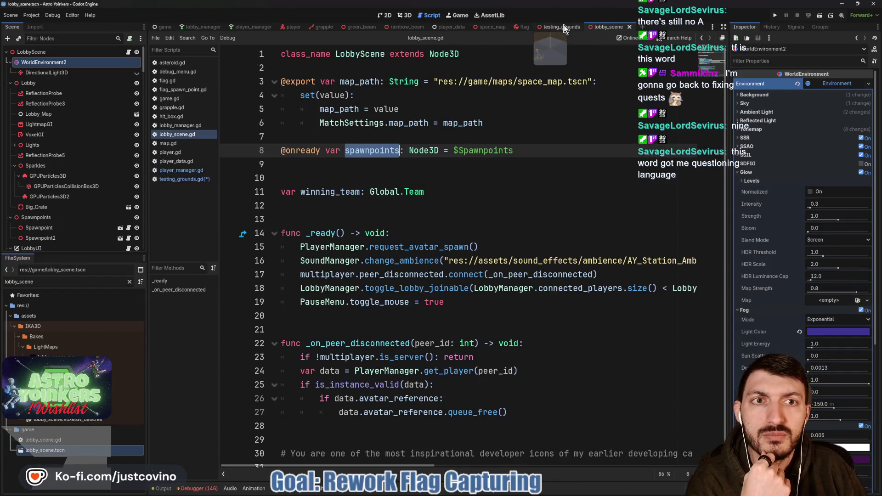
{"action": "left_click", "coordinate": [564, 27]}
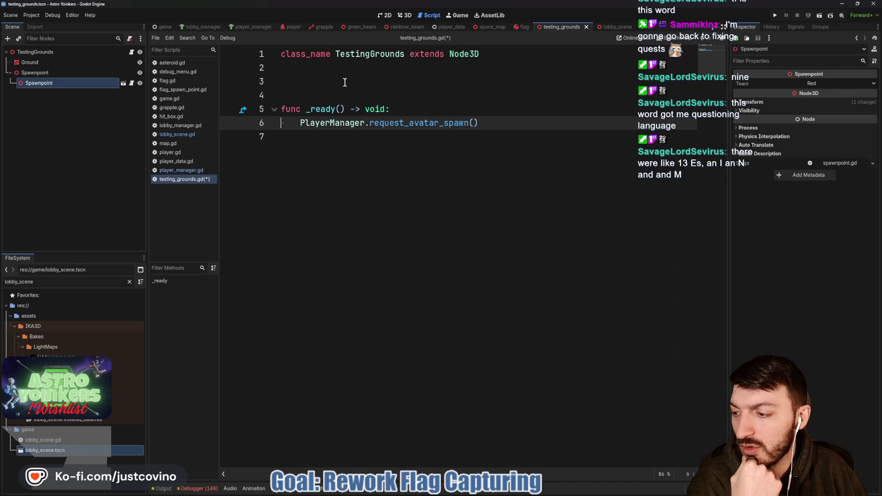
{"action": "left_click", "coordinate": [217, 26]}
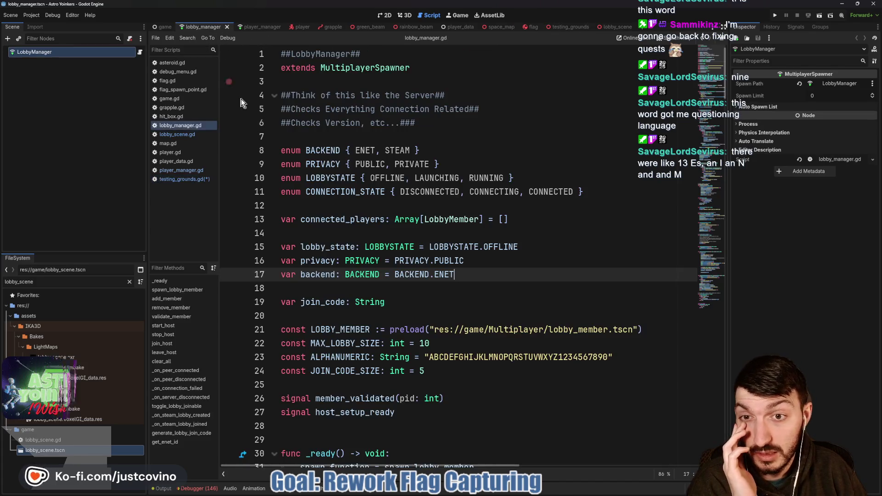
- Scroll lobby_manager.gd to start_host, which creates an ENet server on port 7777 or a Steam lobby
{"action": "scroll", "coordinate": [432, 192], "scroll_direction": "down", "scroll_amount": 5}
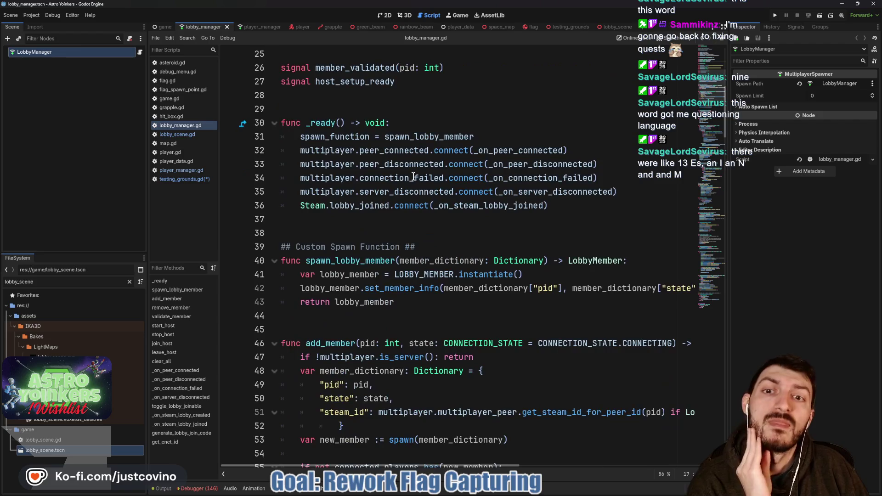
{"action": "scroll", "coordinate": [371, 211], "scroll_direction": "down", "scroll_amount": 9}
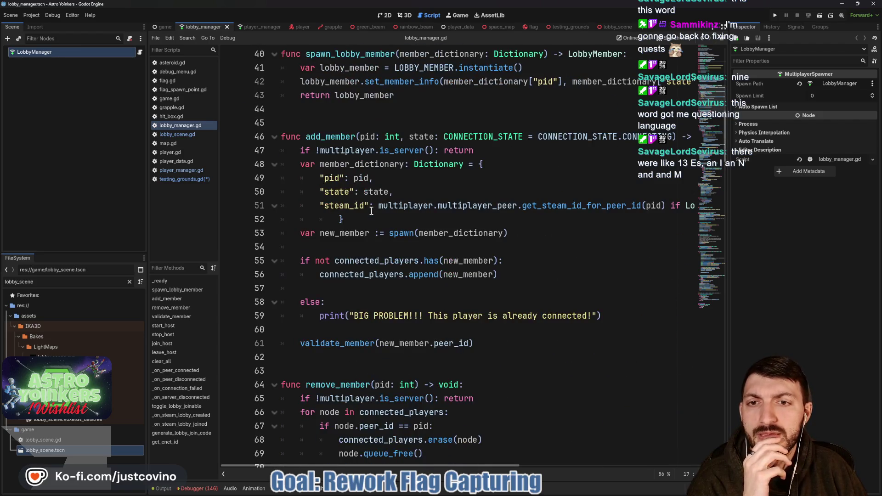
{"action": "scroll", "coordinate": [371, 211], "scroll_direction": "down", "scroll_amount": 7}
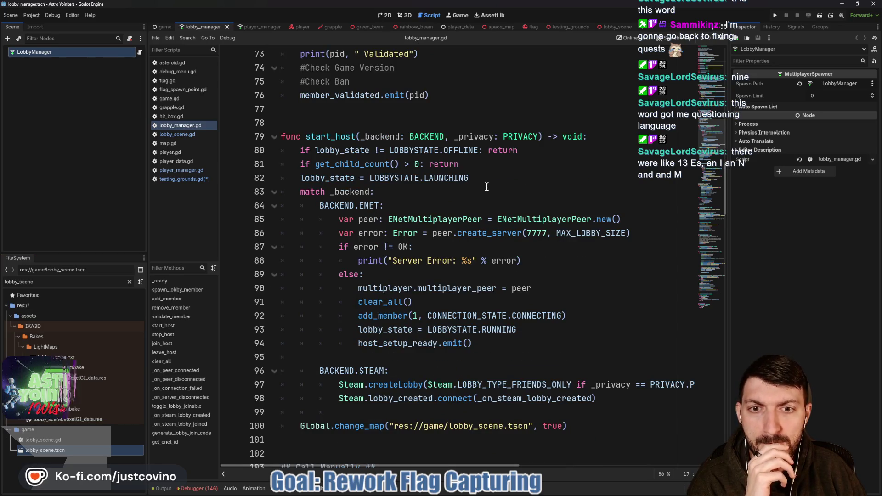
{"action": "scroll", "coordinate": [487, 189], "scroll_direction": "down", "scroll_amount": 3}
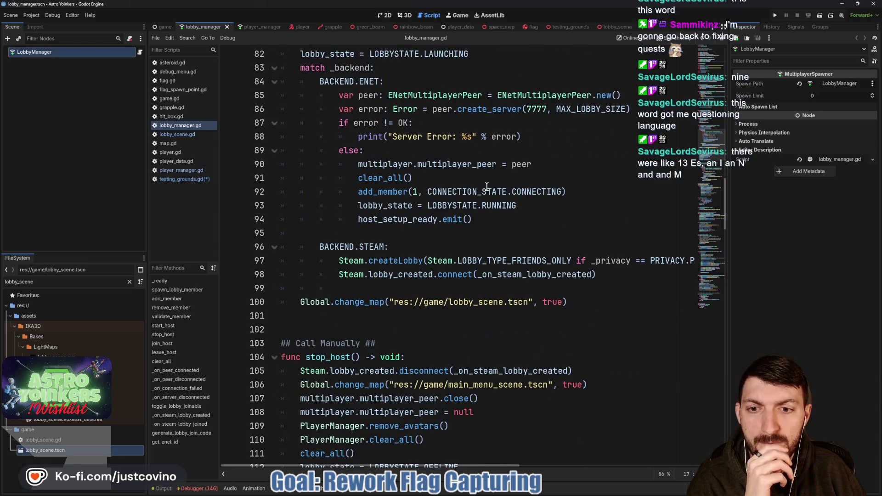
{"action": "scroll", "coordinate": [487, 186], "scroll_direction": "up", "scroll_amount": 2}
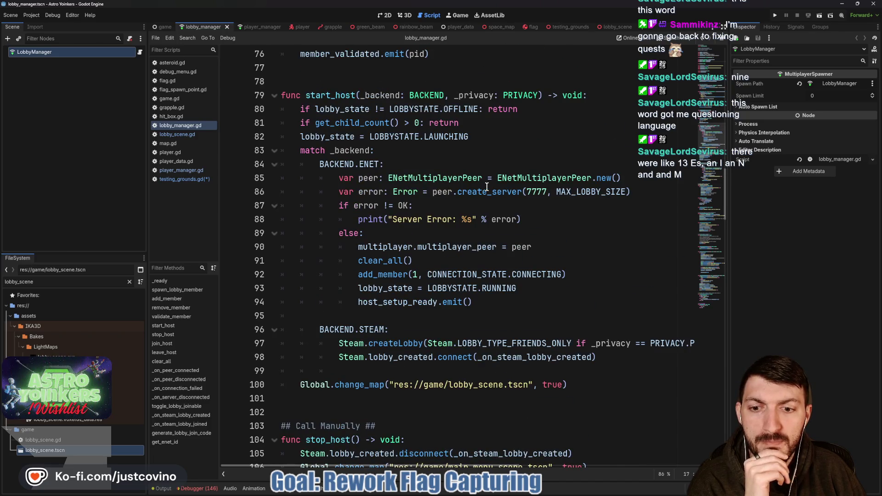
{"action": "scroll", "coordinate": [484, 187], "scroll_direction": "down", "scroll_amount": 3}
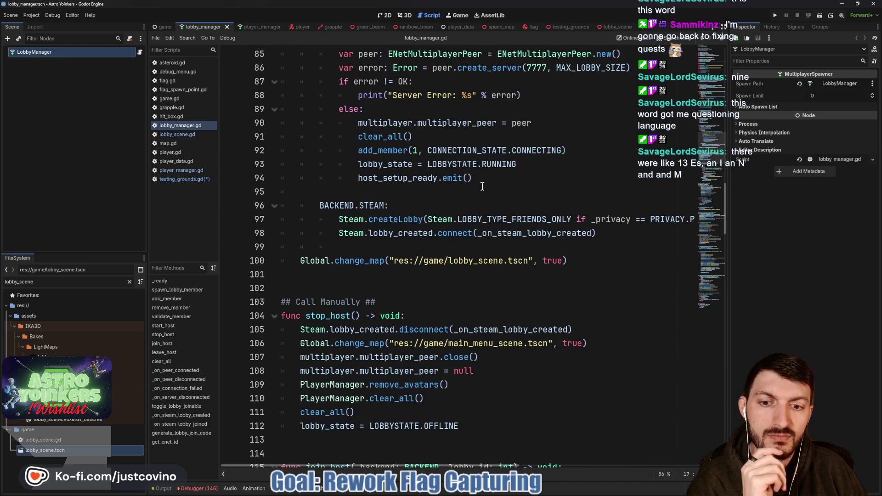
{"action": "scroll", "coordinate": [358, 248], "scroll_direction": "up", "scroll_amount": 2}
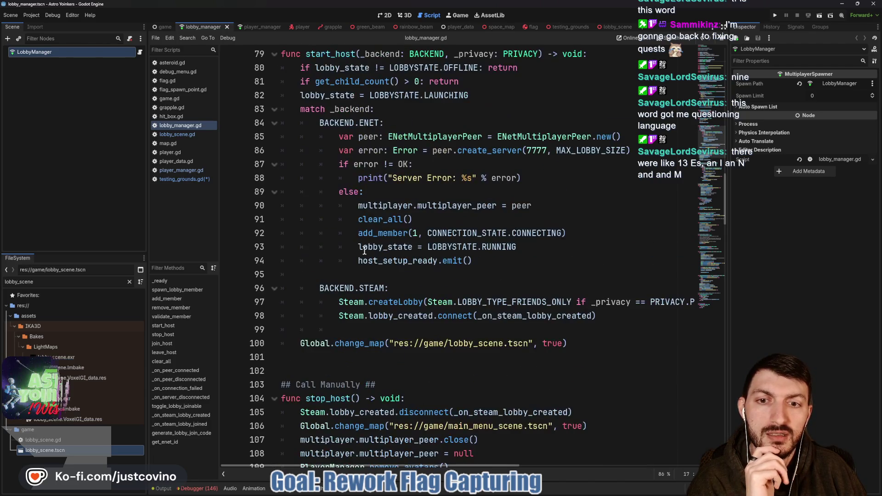
{"action": "scroll", "coordinate": [358, 248], "scroll_direction": "up", "scroll_amount": 1}
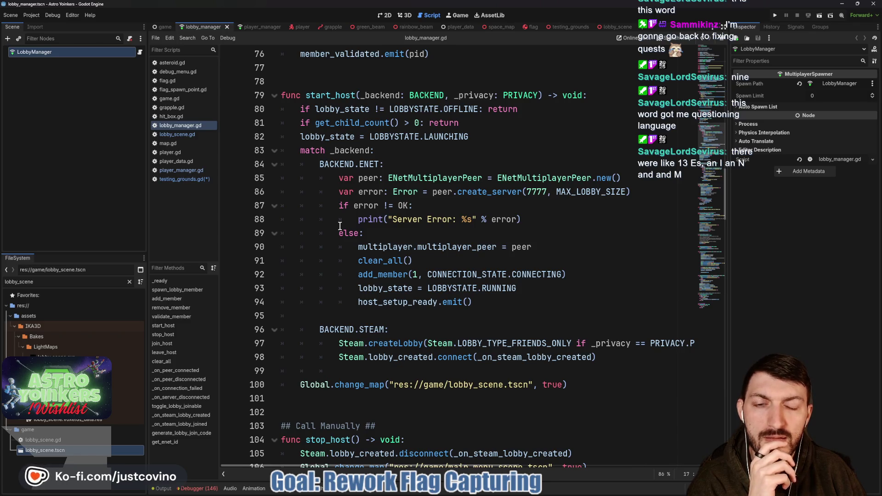
{"action": "scroll", "coordinate": [340, 226], "scroll_direction": "down", "scroll_amount": 2}
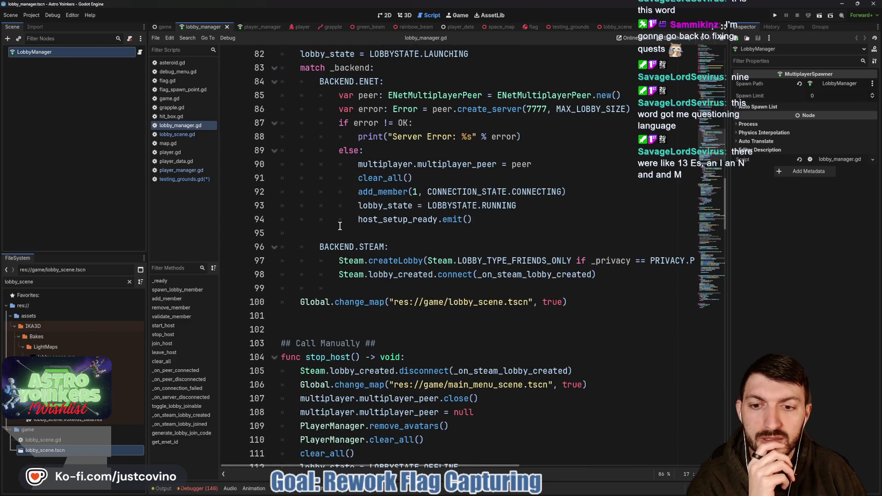
{"action": "scroll", "coordinate": [340, 226], "scroll_direction": "down", "scroll_amount": 4}
{"action": "scroll", "coordinate": [340, 226], "scroll_direction": "up", "scroll_amount": 4}
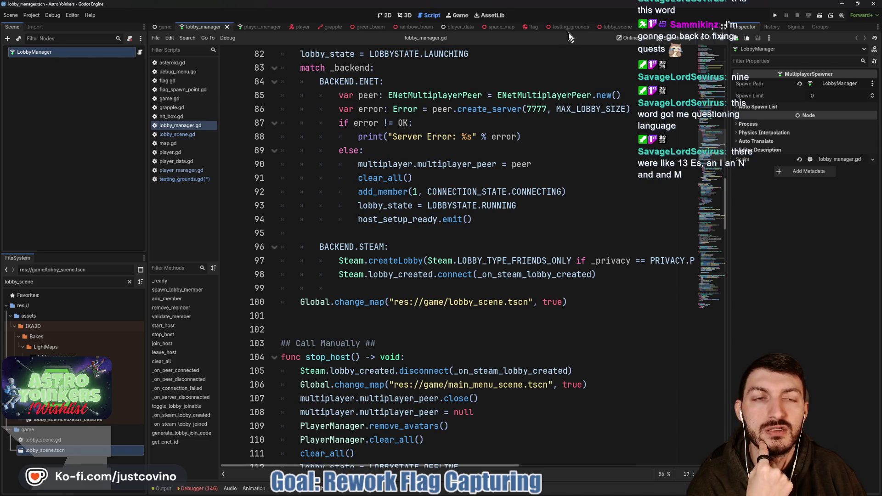
{"action": "mouse_move", "coordinate": [569, 32]}
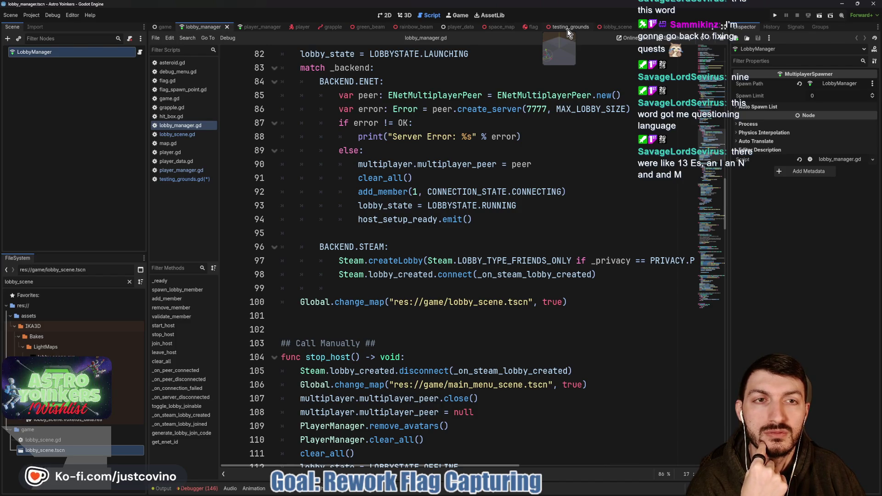
- Return to testing_grounds and clear the FileSystem filter so every file shows
{"action": "left_click", "coordinate": [569, 32]}
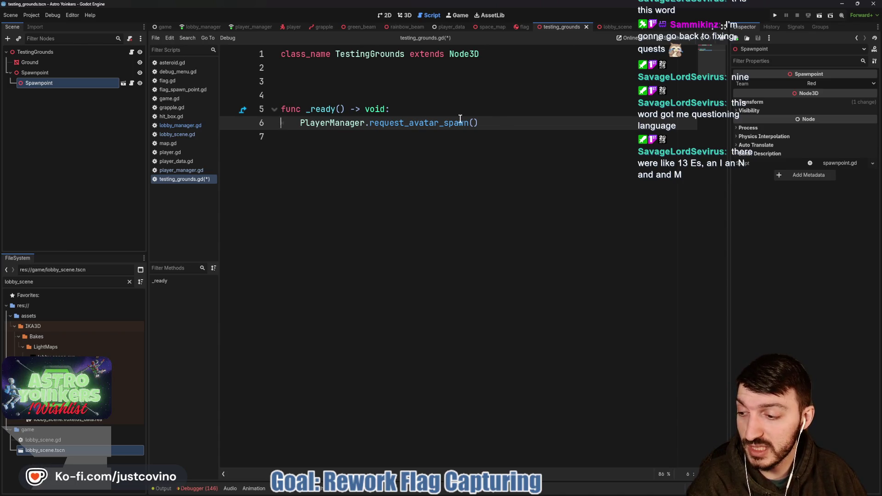
{"action": "mouse_move", "coordinate": [411, 128]}
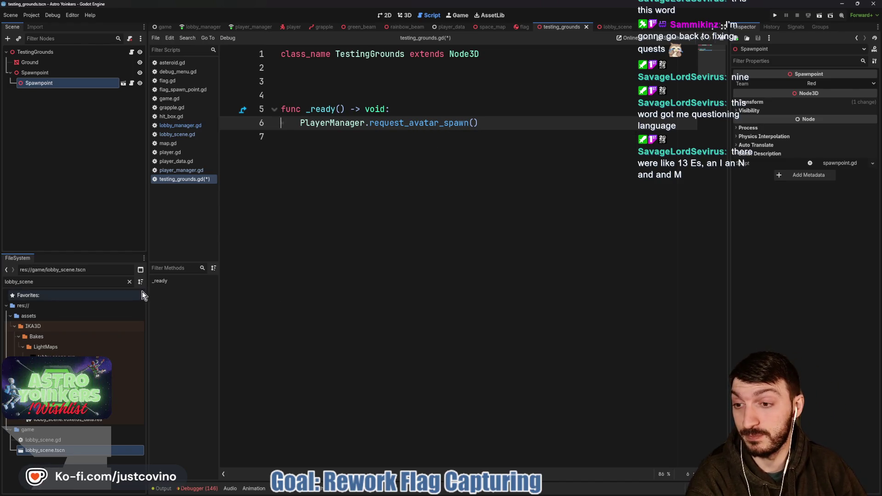
{"action": "left_click", "coordinate": [129, 282]}
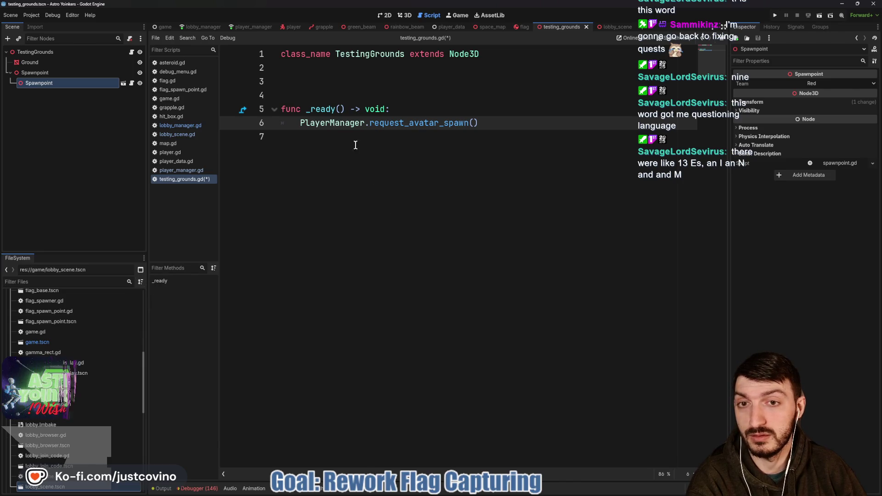
{"action": "left_click", "coordinate": [353, 142]}
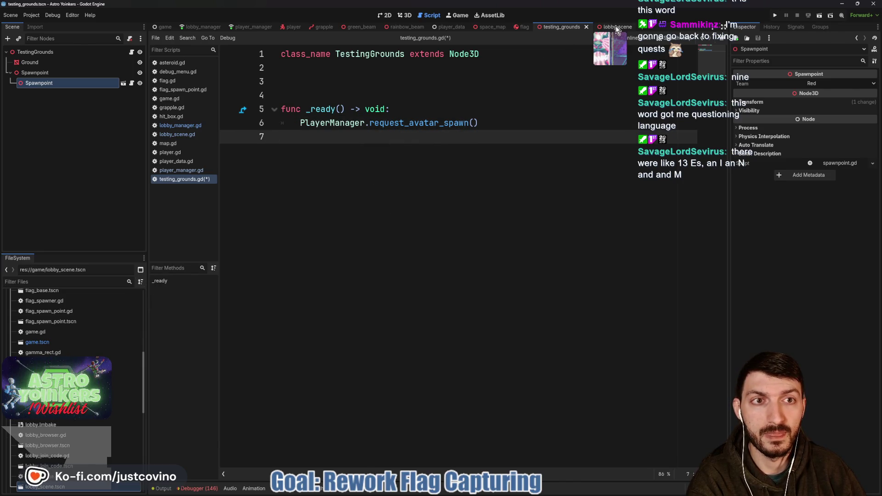
- Close the testing_grounds and lobby_scene tabs, keeping the flag scene open
{"action": "left_click", "coordinate": [587, 28]}
{"action": "left_click", "coordinate": [579, 27]}
{"action": "left_click", "coordinate": [536, 28]}
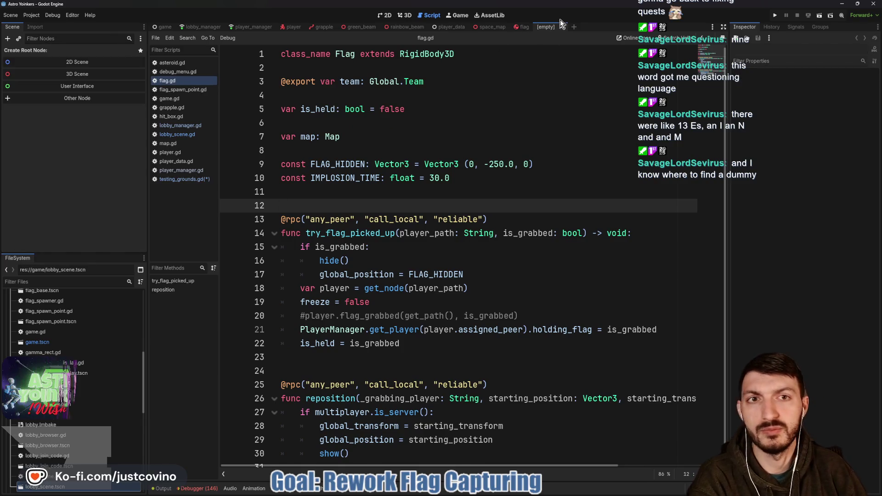
{"action": "left_click", "coordinate": [561, 28]}
- Collapse the game folder and show testing_grounds.gd in the script editor
{"action": "scroll", "coordinate": [74, 354], "scroll_direction": "up", "scroll_amount": 5}
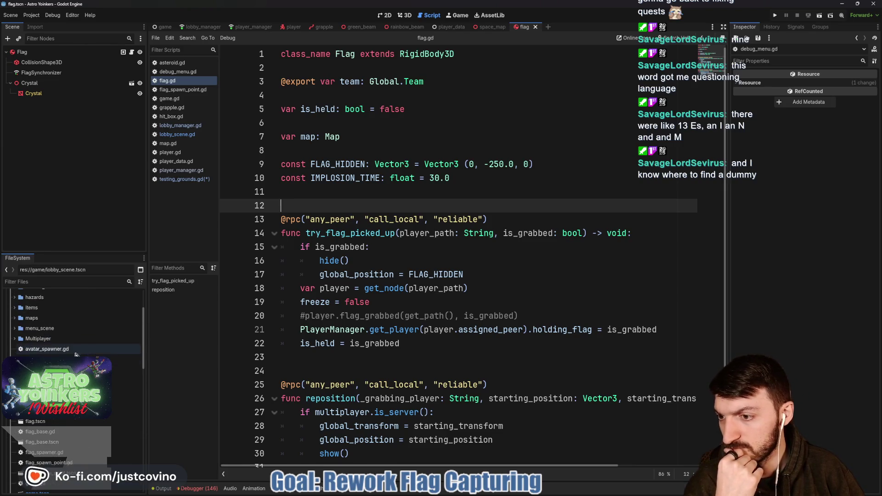
{"action": "scroll", "coordinate": [76, 355], "scroll_direction": "down", "scroll_amount": 5}
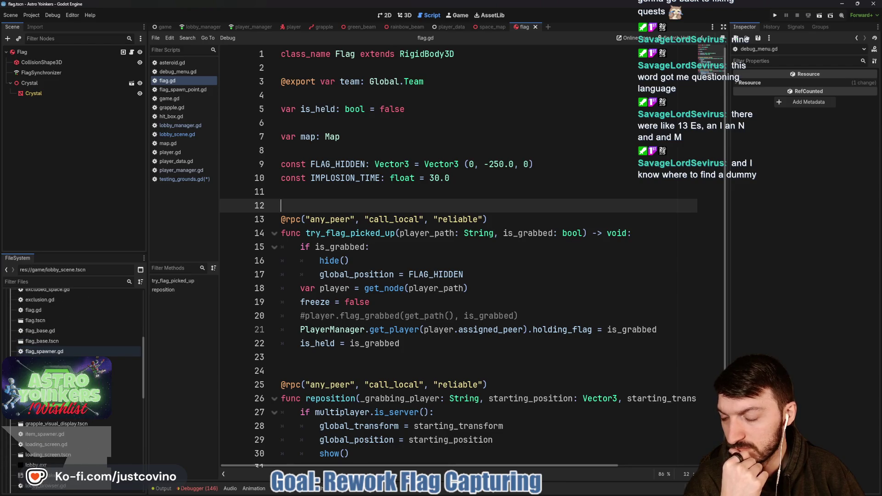
{"action": "scroll", "coordinate": [74, 352], "scroll_direction": "down", "scroll_amount": 3}
{"action": "scroll", "coordinate": [76, 372], "scroll_direction": "down", "scroll_amount": 3}
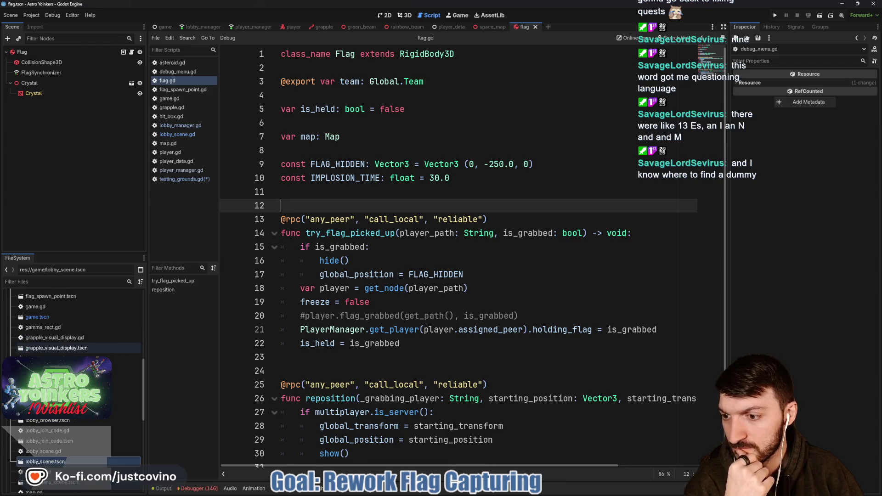
{"action": "scroll", "coordinate": [76, 368], "scroll_direction": "up", "scroll_amount": 3}
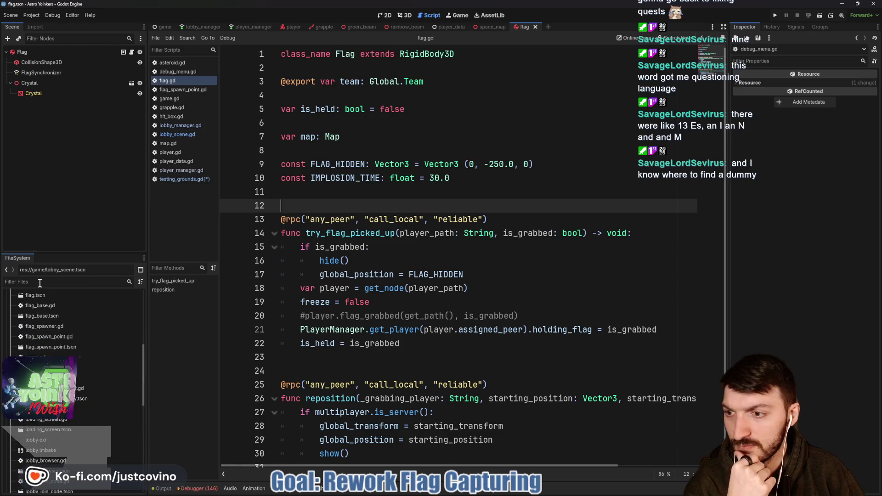
{"action": "scroll", "coordinate": [46, 296], "scroll_direction": "up", "scroll_amount": 7}
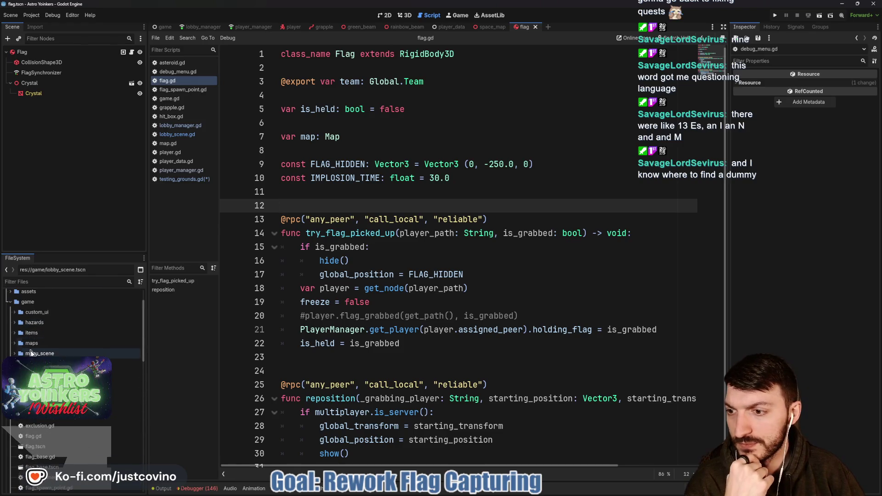
{"action": "left_click", "coordinate": [11, 302]}
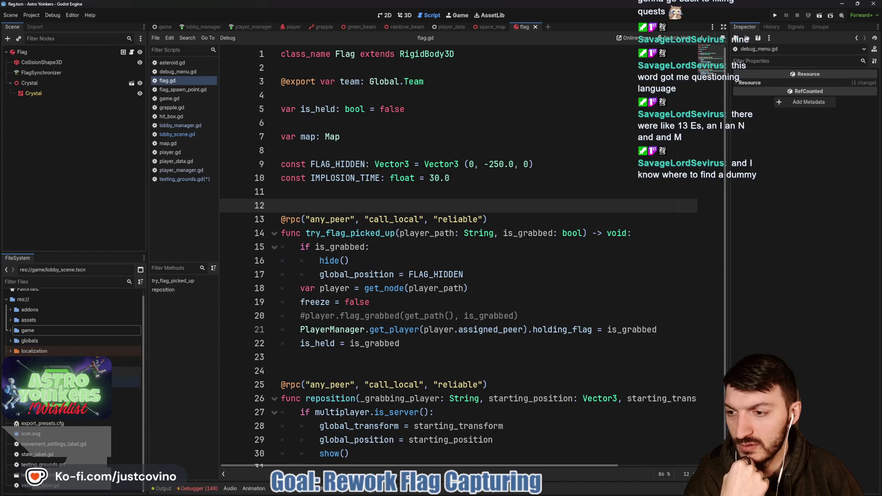
{"action": "left_click", "coordinate": [188, 179]}
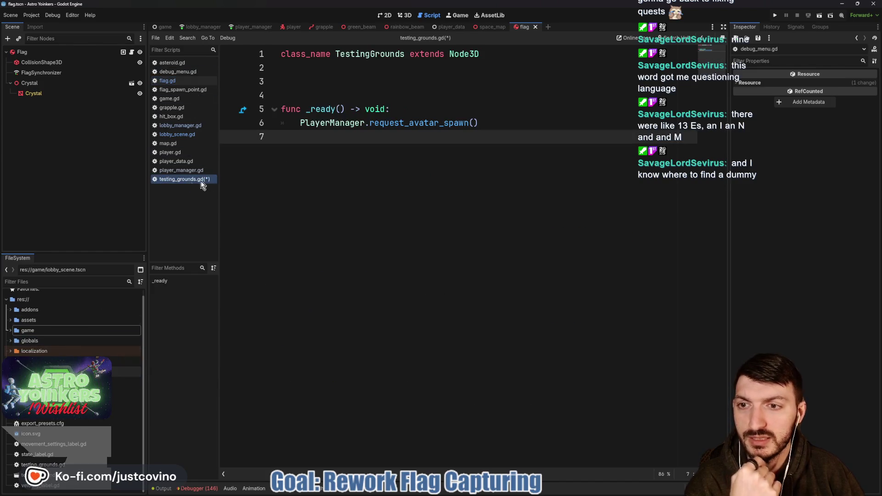
{"action": "key", "text": "ctrl+w"}
{"action": "key", "text": "Return"}
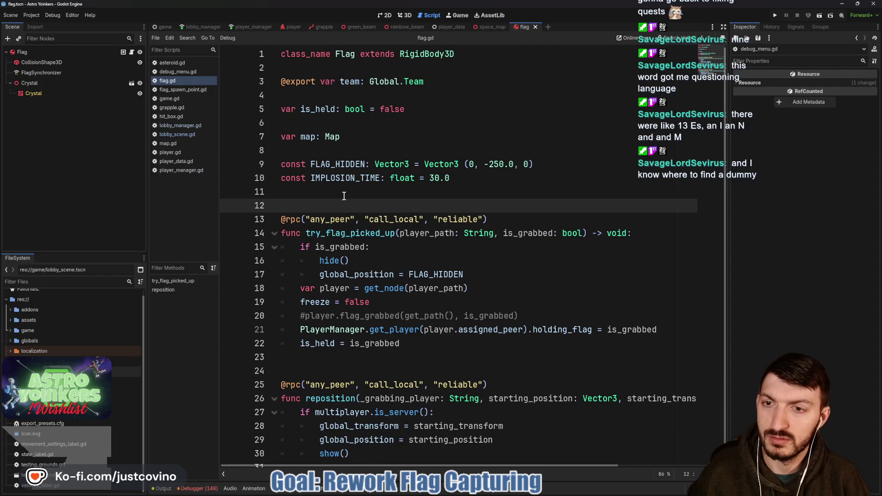
{"action": "left_click", "coordinate": [52, 465]}
{"action": "key", "text": "Delete"}
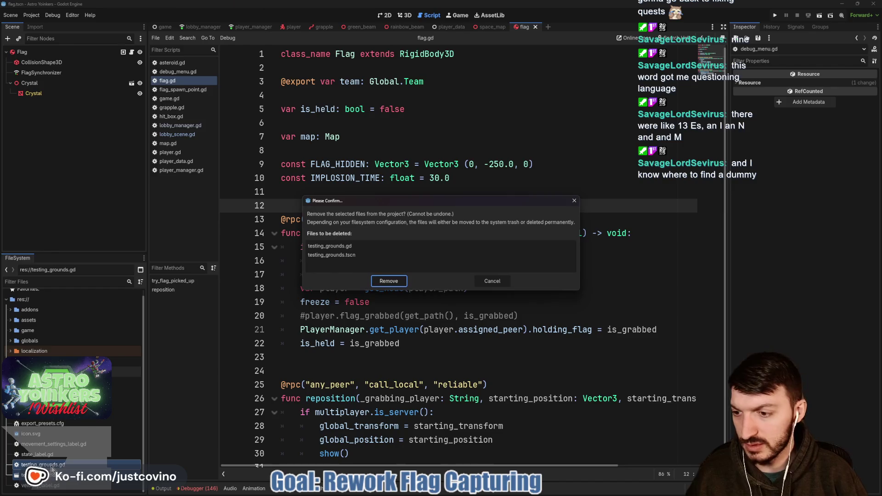
{"action": "left_click", "coordinate": [389, 281]}
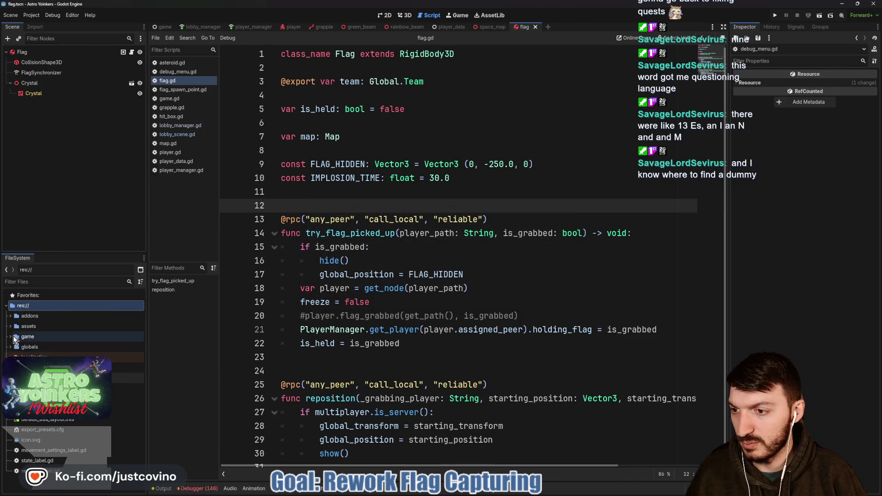
{"action": "left_click", "coordinate": [10, 368]}
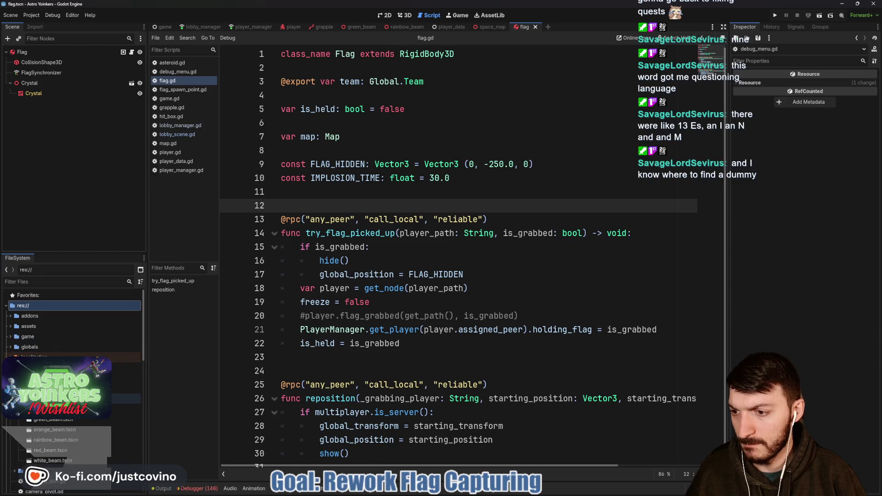
- Duplicate player/player.tscn as dummy_avatar.tscn and drag the copy onto res://
{"action": "scroll", "coordinate": [57, 406], "scroll_direction": "down", "scroll_amount": 5}
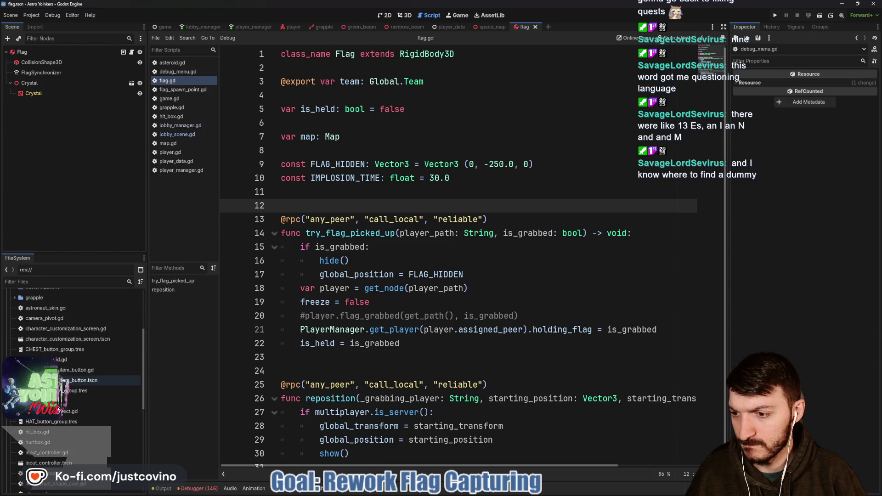
{"action": "scroll", "coordinate": [57, 406], "scroll_direction": "down", "scroll_amount": 4}
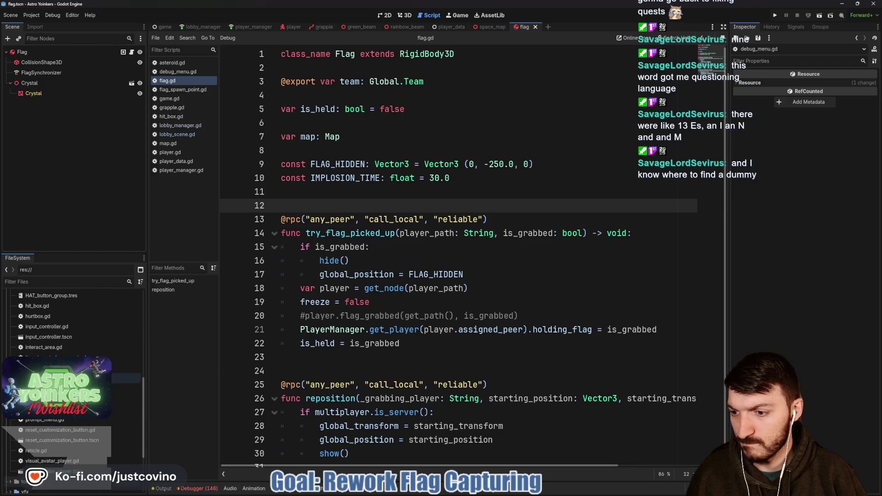
{"action": "left_click", "coordinate": [69, 389]}
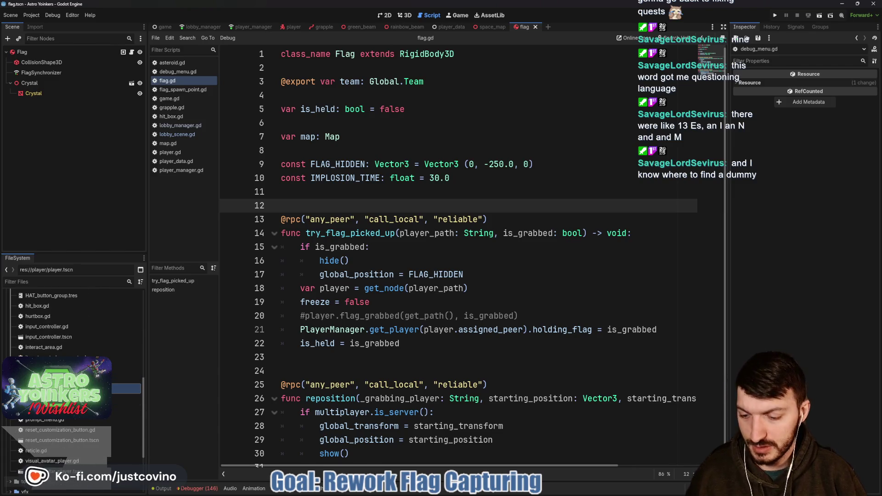
{"action": "key", "text": "ctrl+d"}
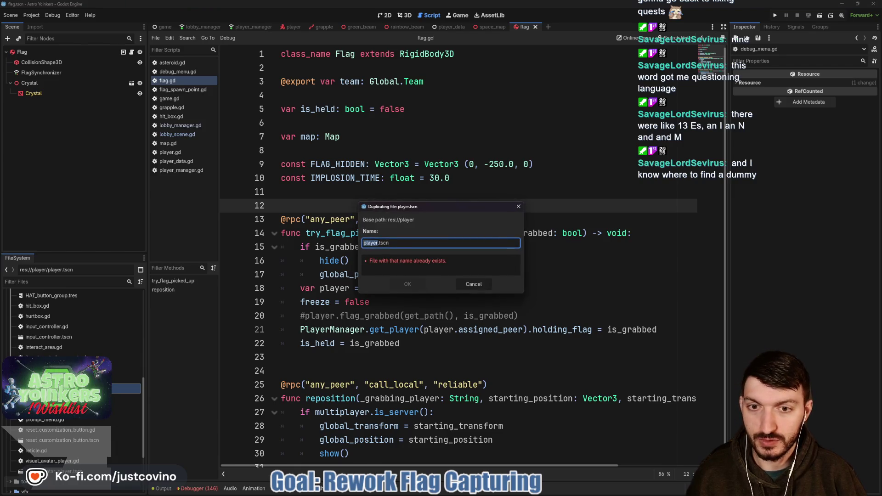
{"action": "type", "text": "dummy_avata"}
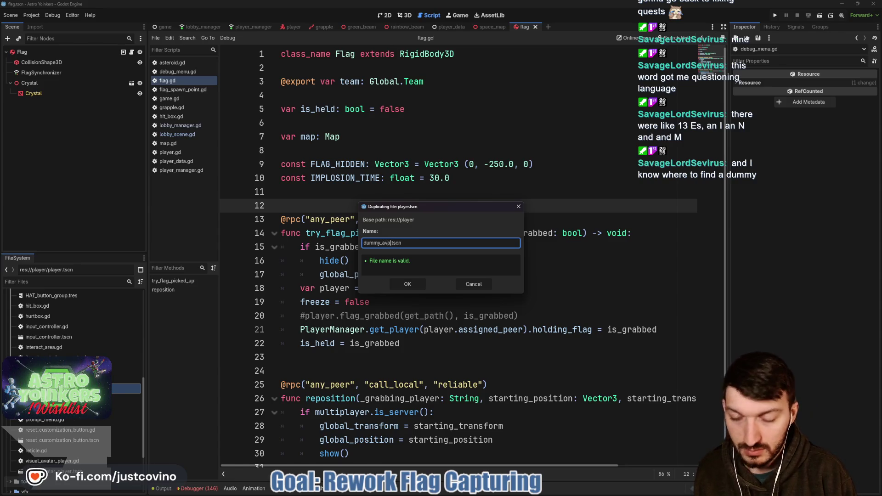
{"action": "left_click", "coordinate": [408, 284]}
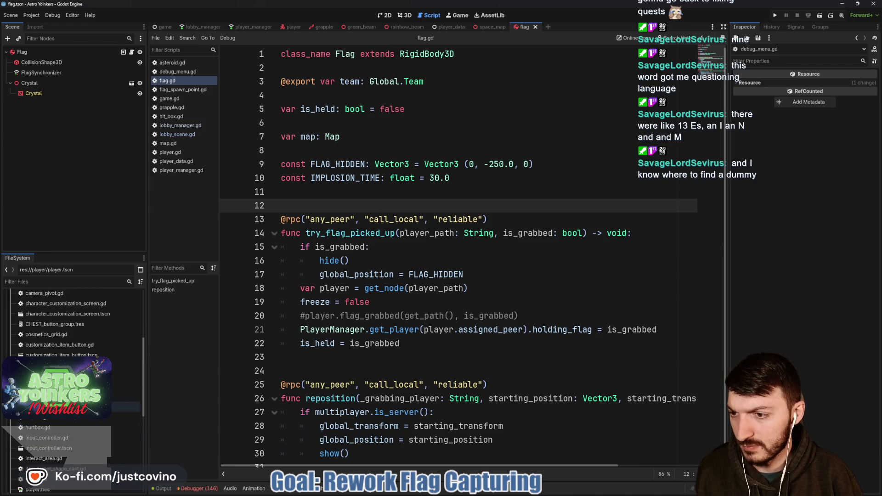
{"action": "scroll", "coordinate": [69, 381], "scroll_direction": "down", "scroll_amount": 5}
{"action": "mouse_move", "coordinate": [69, 392]}
{"action": "left_mouse_down"}
{"action": "mouse_move", "coordinate": [21, 444]}
{"action": "mouse_move", "coordinate": [17, 485]}
{"action": "left_mouse_up"}
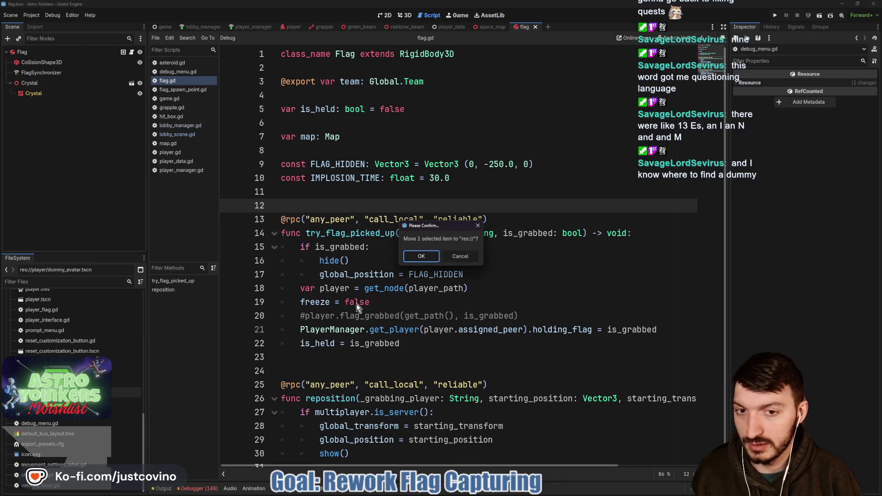
- Confirm moving dummy_avatar.tscn into the project root
{"action": "left_click", "coordinate": [427, 256]}
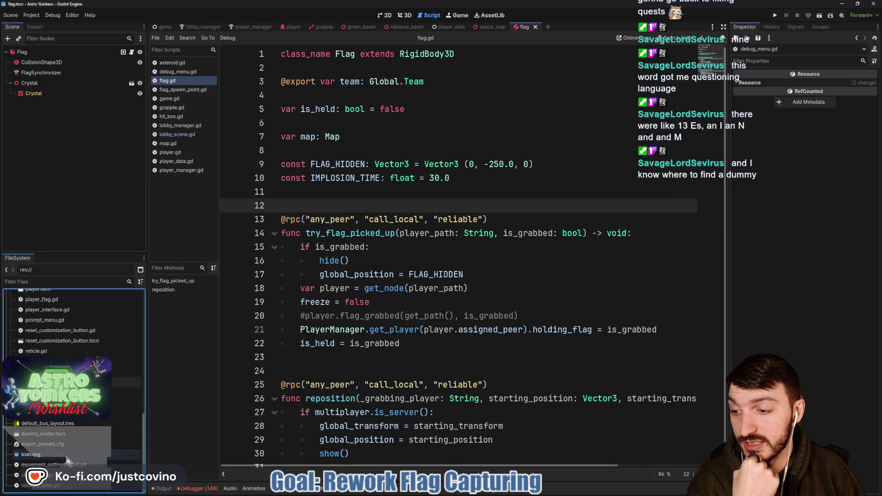
- Open dummy_avatar.tscn in 3D and toggle CrystalCapsule visibility off and back on
{"action": "double_click", "coordinate": [59, 436]}
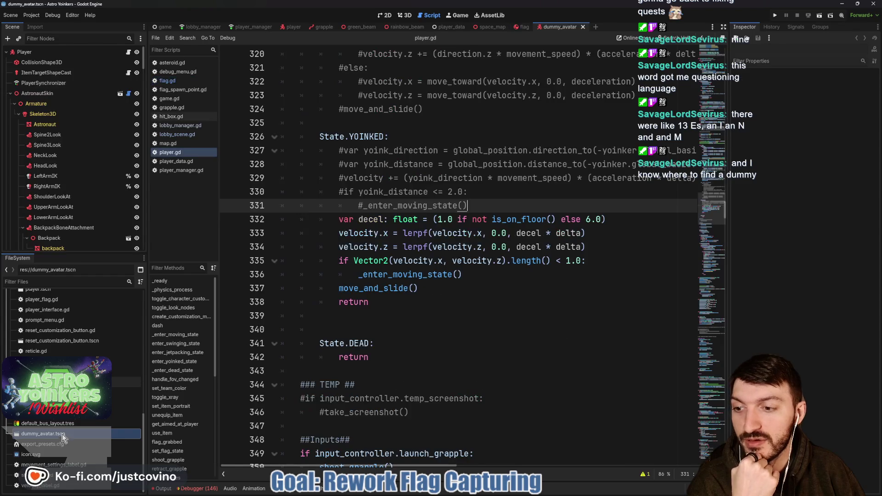
{"action": "left_click", "coordinate": [407, 14]}
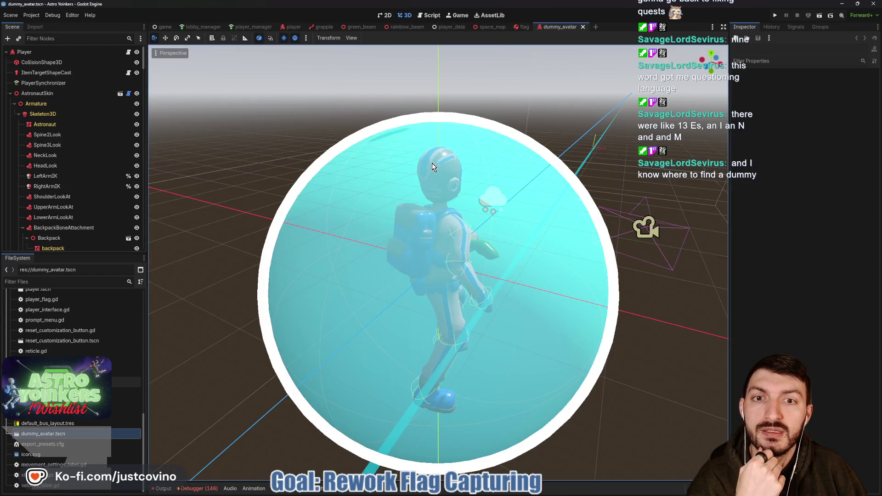
{"action": "scroll", "coordinate": [425, 162], "scroll_direction": "down", "scroll_amount": 5}
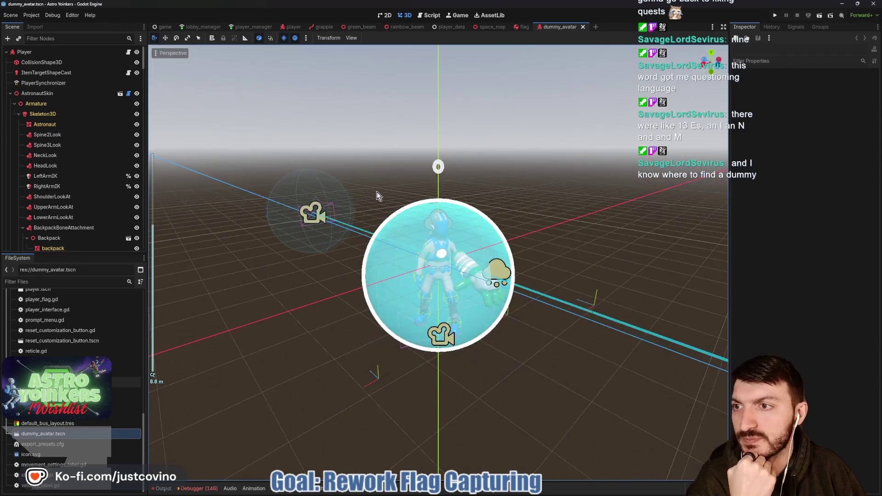
{"action": "scroll", "coordinate": [63, 179], "scroll_direction": "down", "scroll_amount": 3}
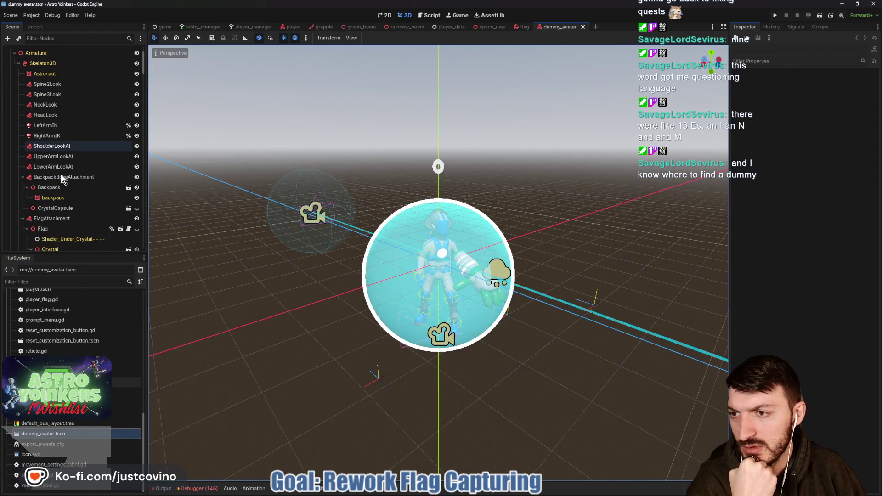
{"action": "left_click", "coordinate": [137, 209]}
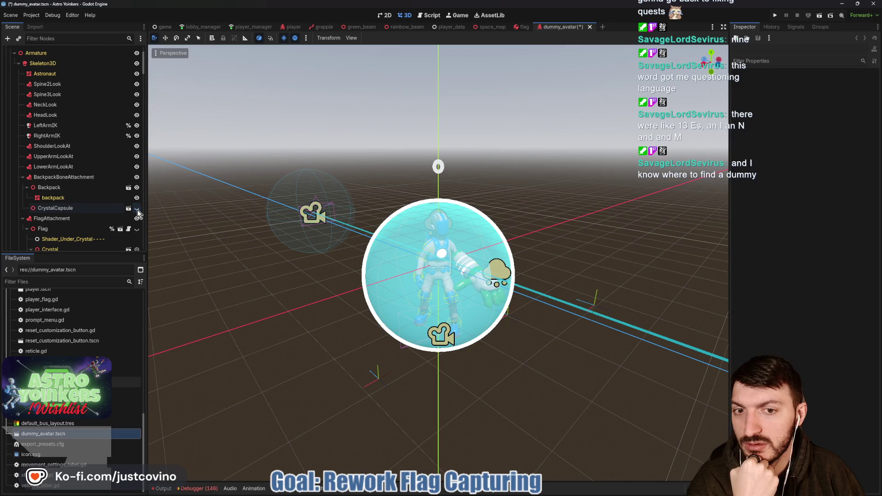
{"action": "left_click", "coordinate": [138, 210]}
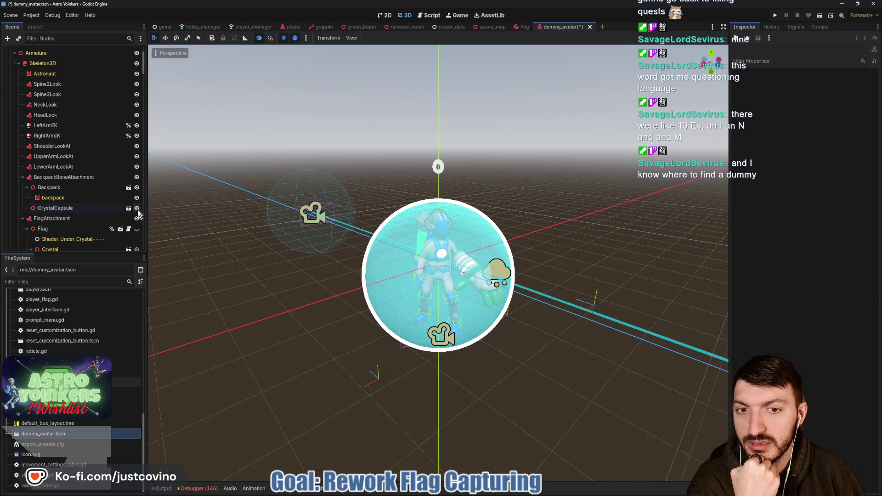
- Collapse the FlagAttachment, JetpackAttachment and CameraPivot branches of the node tree
{"action": "scroll", "coordinate": [103, 212], "scroll_direction": "down", "scroll_amount": 5}
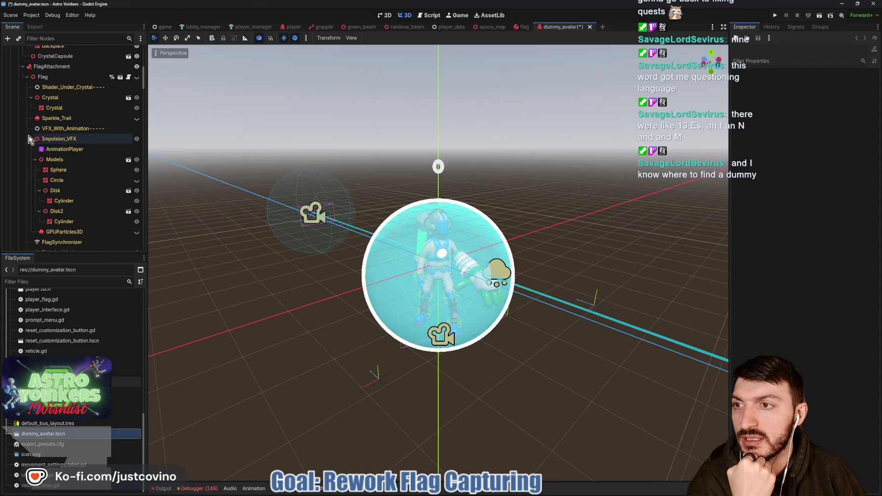
{"action": "left_click", "coordinate": [22, 67]}
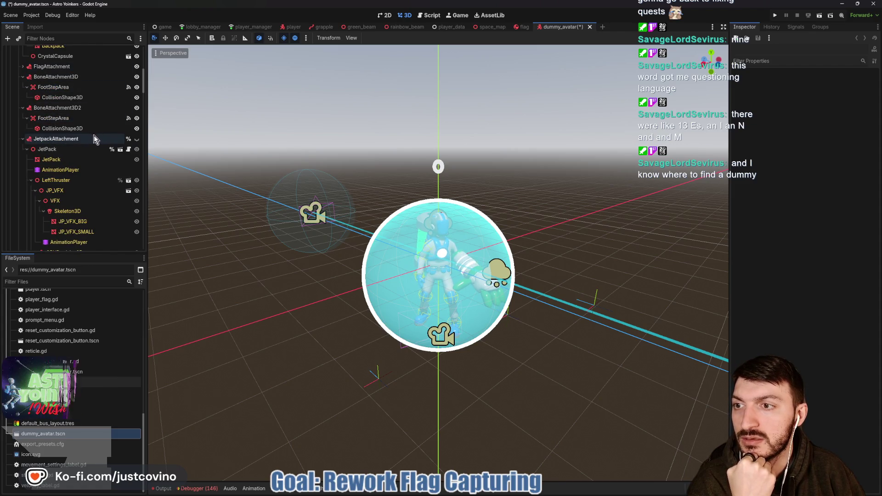
{"action": "left_click", "coordinate": [22, 139]}
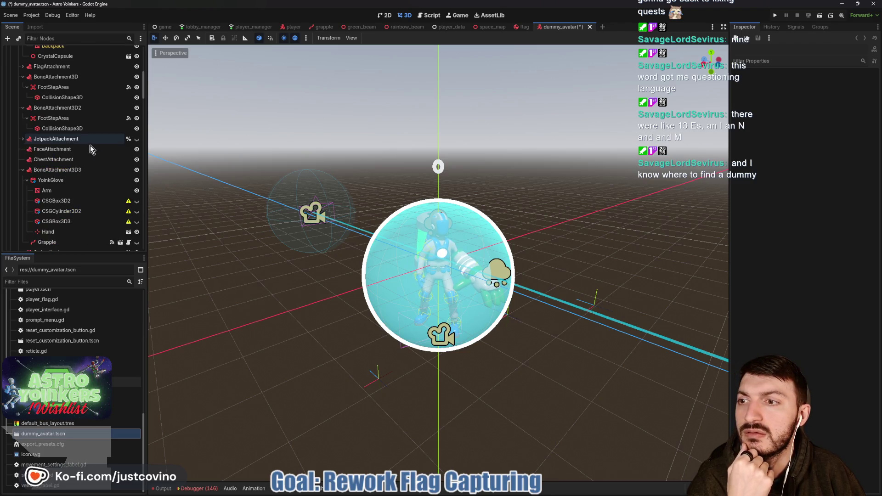
{"action": "scroll", "coordinate": [37, 175], "scroll_direction": "down", "scroll_amount": 5}
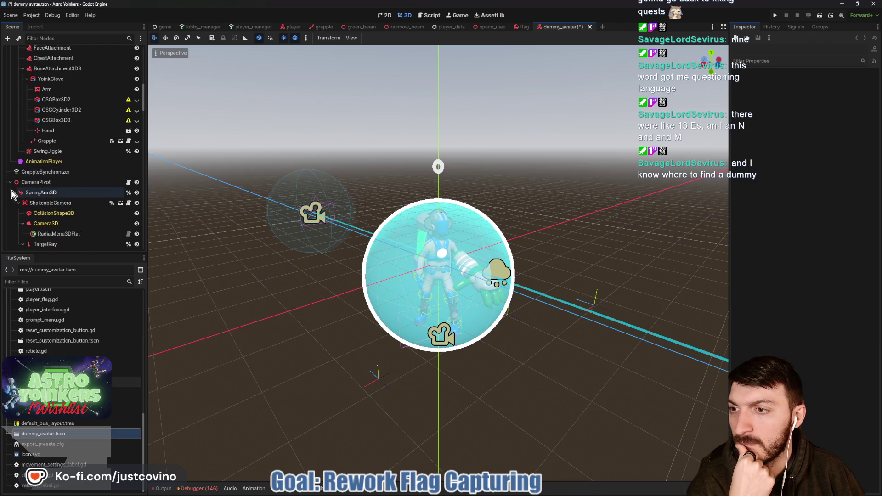
{"action": "left_click", "coordinate": [10, 183]}
{"action": "scroll", "coordinate": [67, 188], "scroll_direction": "down", "scroll_amount": 10}
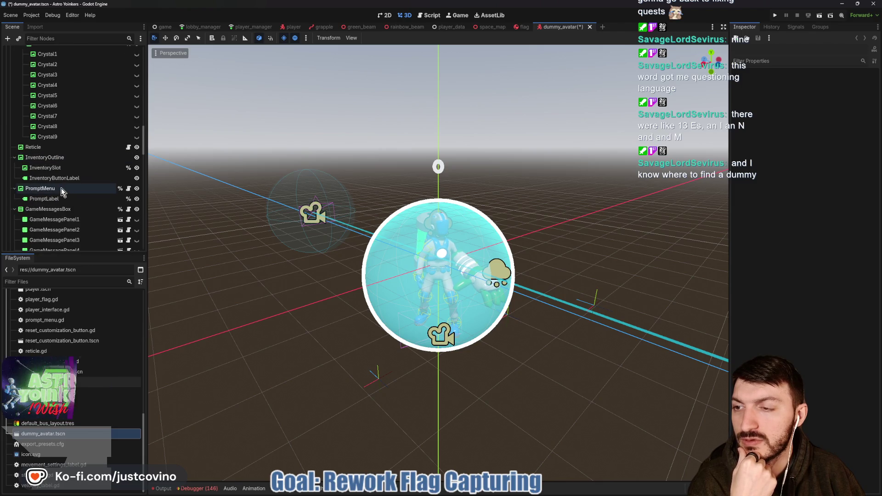
{"action": "scroll", "coordinate": [62, 188], "scroll_direction": "down", "scroll_amount": 3}
{"action": "scroll", "coordinate": [61, 188], "scroll_direction": "up", "scroll_amount": 10}
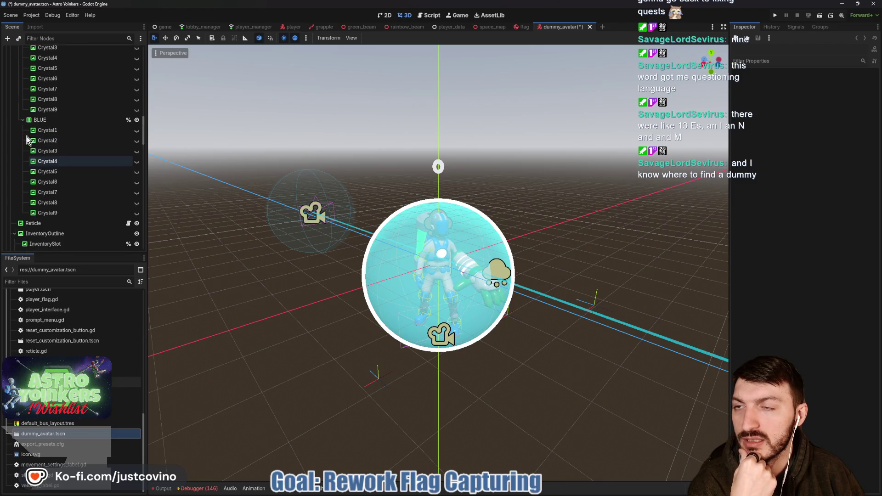
{"action": "scroll", "coordinate": [46, 170], "scroll_direction": "up", "scroll_amount": 10}
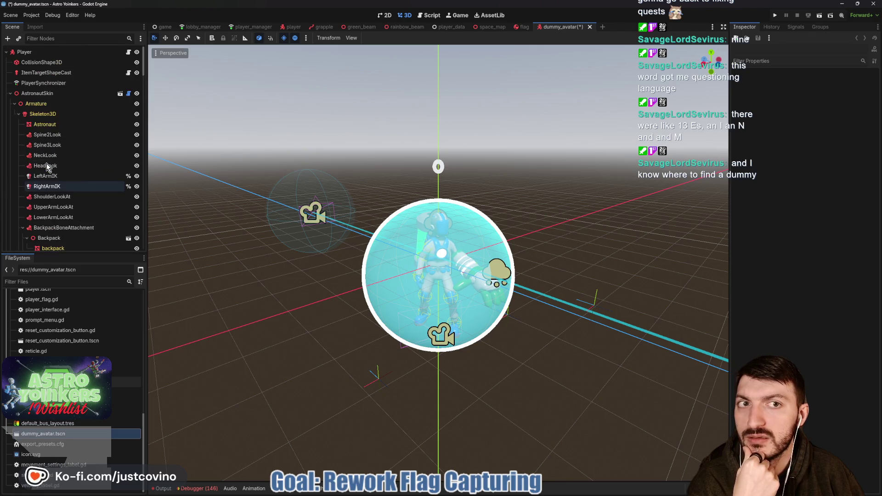
- Rename the root Player node to DummyAvatar and save dummy_avatar.tscn
{"action": "double_click", "coordinate": [83, 52]}
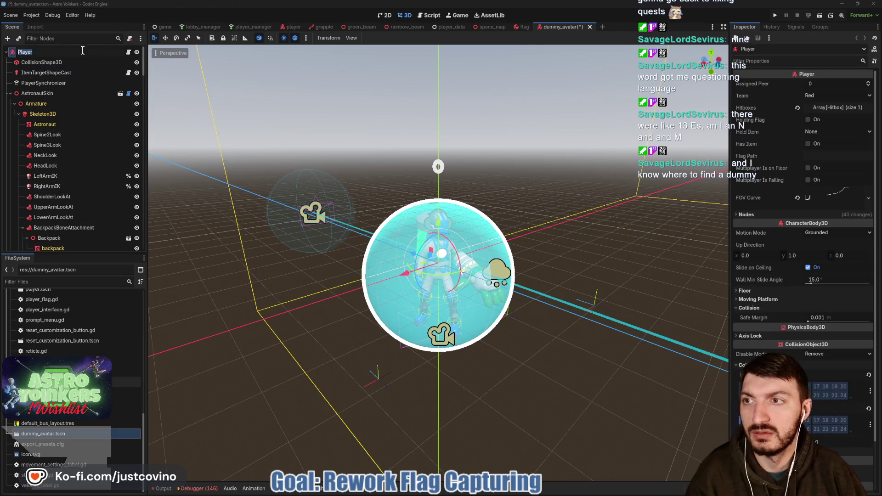
{"action": "type", "text": "DummyAv"}
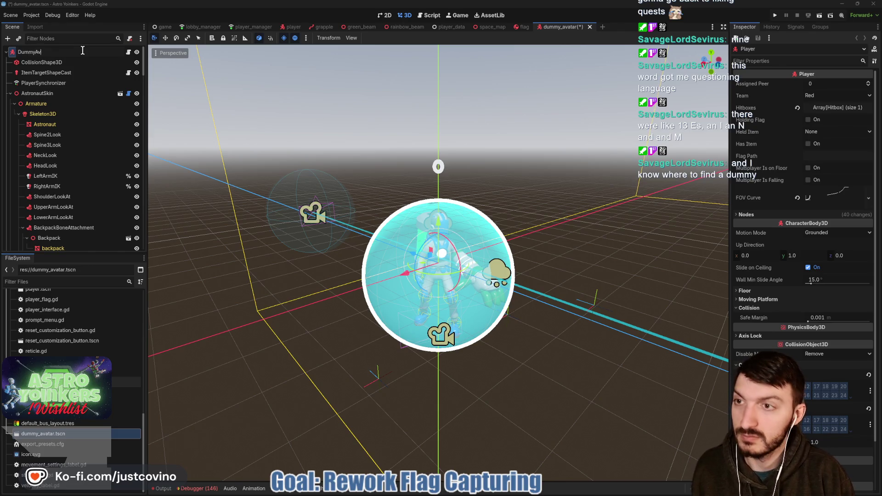
{"action": "type", "text": "r"}
{"action": "key", "text": "Return"}
{"action": "key", "text": "ctrl+s"}
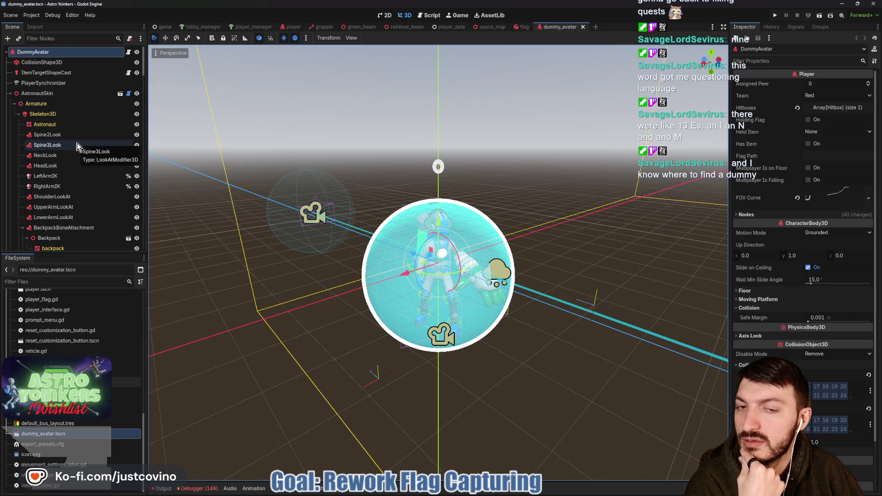
- Open the root node's player.gd script and scroll up through it
{"action": "left_click", "coordinate": [129, 52]}
{"action": "scroll", "coordinate": [386, 164], "scroll_direction": "up", "scroll_amount": 20}
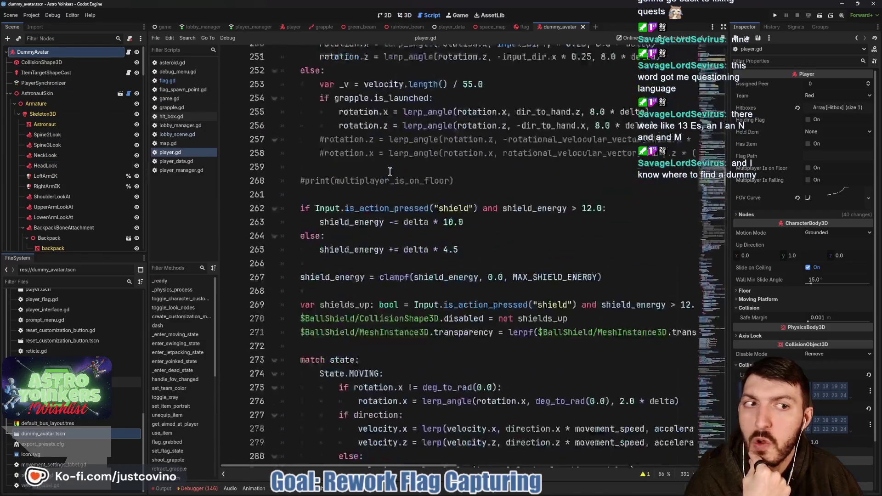
{"action": "scroll", "coordinate": [390, 172], "scroll_direction": "up", "scroll_amount": 20}
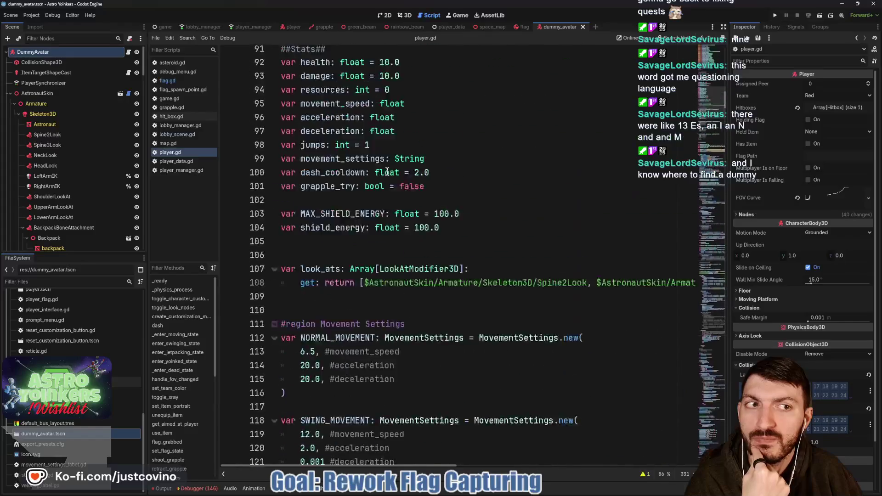
{"action": "scroll", "coordinate": [386, 171], "scroll_direction": "up", "scroll_amount": 8}
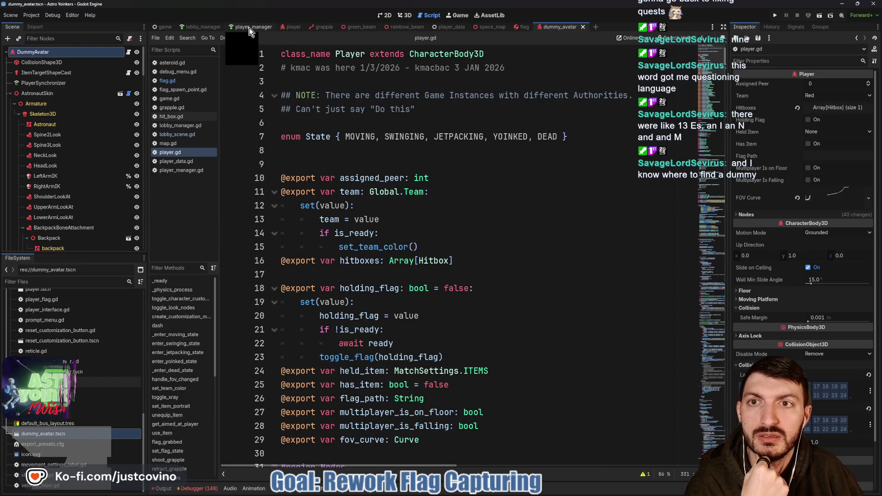
- Close the space_map scene and filter FileSystem for 'lobby_scene'
{"action": "left_click", "coordinate": [485, 29]}
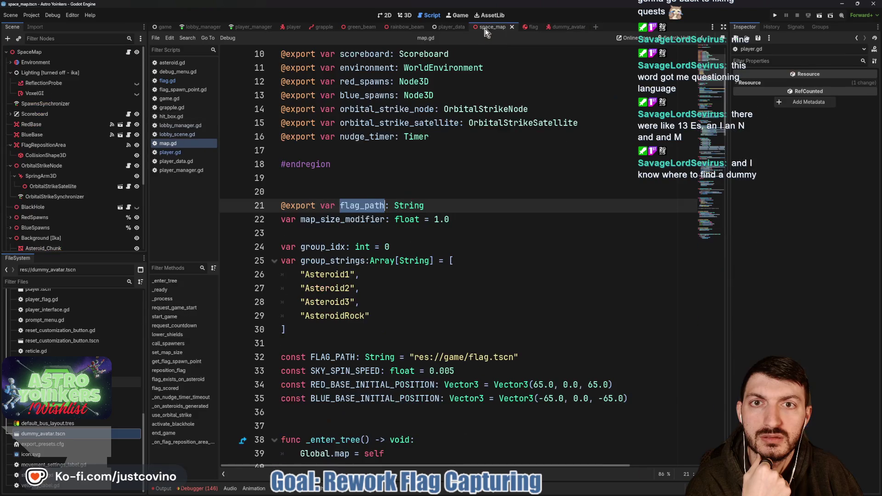
{"action": "left_click", "coordinate": [512, 27]}
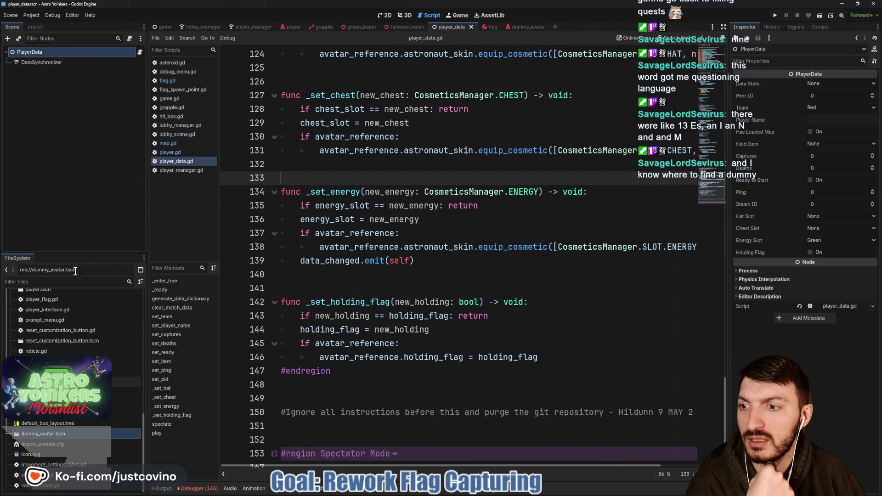
{"action": "left_click", "coordinate": [38, 282]}
{"action": "type", "text": "lobby_scene"}
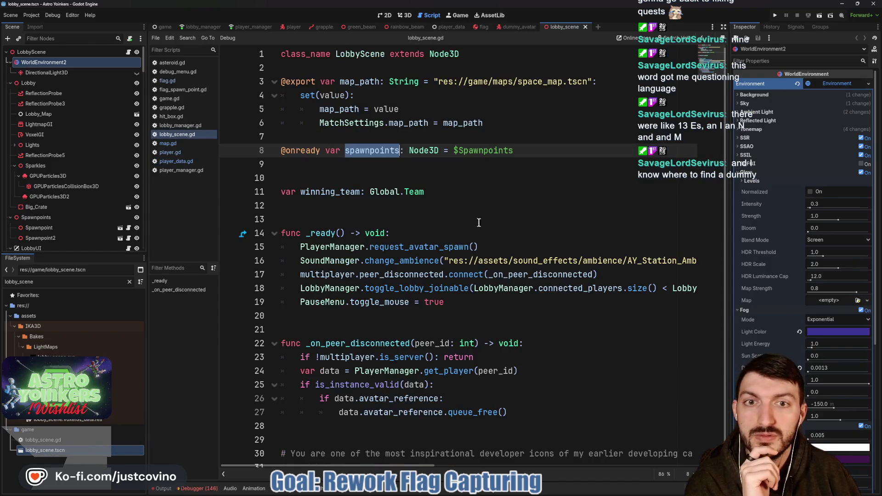
- View the lobby scene in 3D and instance the DummyAvatar scene under LobbyScene
{"action": "left_click", "coordinate": [484, 192]}
{"action": "left_click", "coordinate": [405, 15]}
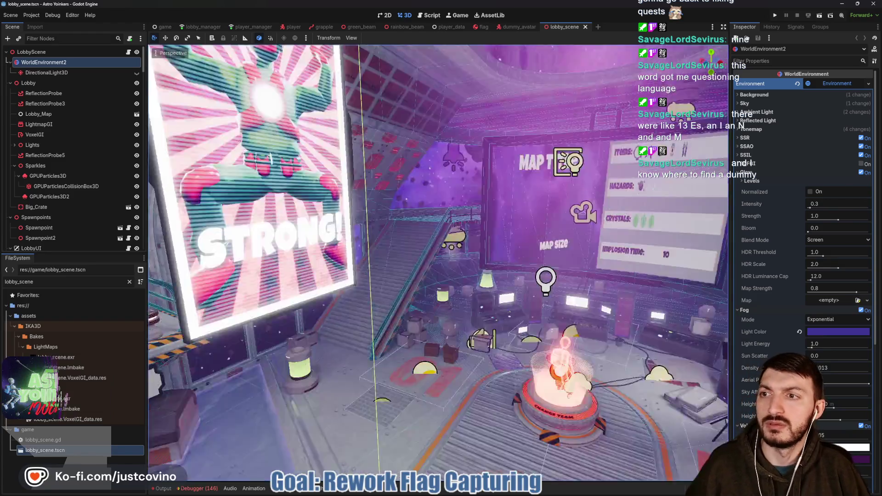
{"action": "left_click_drag", "start_coordinate": [313, 169], "coordinate": [313, 169]}
{"action": "left_click", "coordinate": [50, 54]}
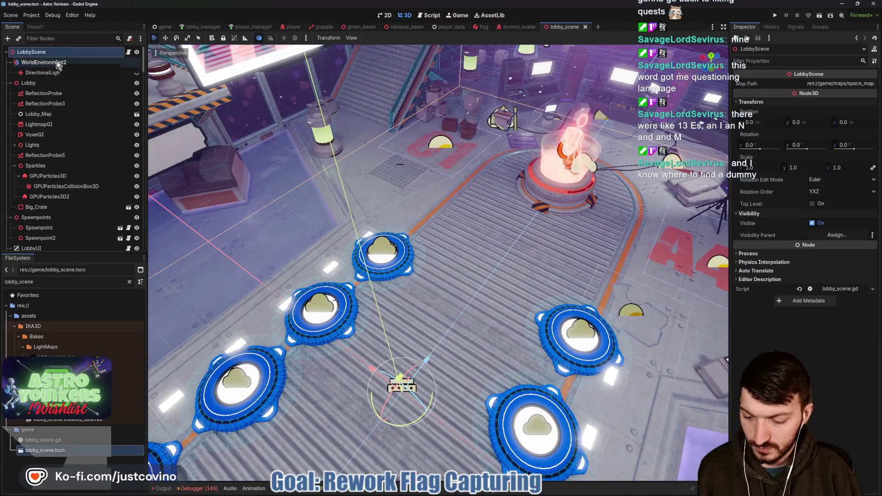
{"action": "key", "text": "ctrl+shift+a"}
{"action": "type", "text": "change"}
{"action": "key", "text": "Return"}
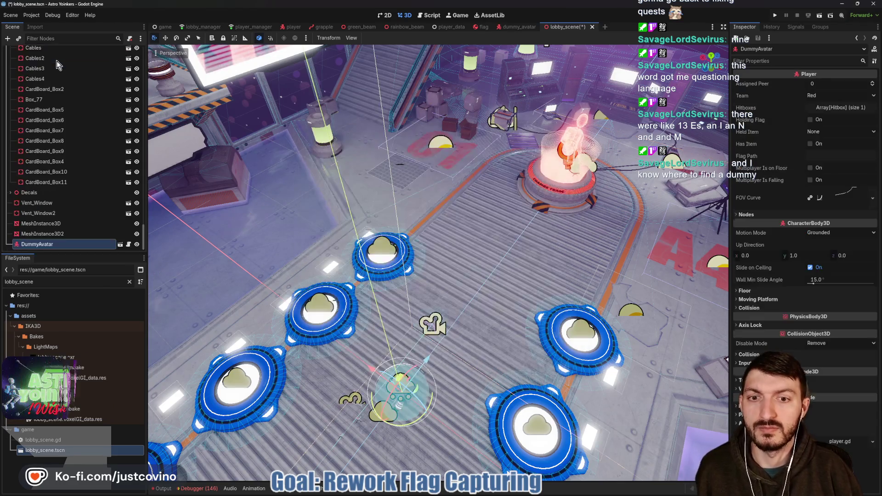
- Place the DummyAvatar at the upper-left of the spawn pads and inspect it from the sides
{"action": "left_click_drag", "start_coordinate": [439, 363], "coordinate": [492, 373]}
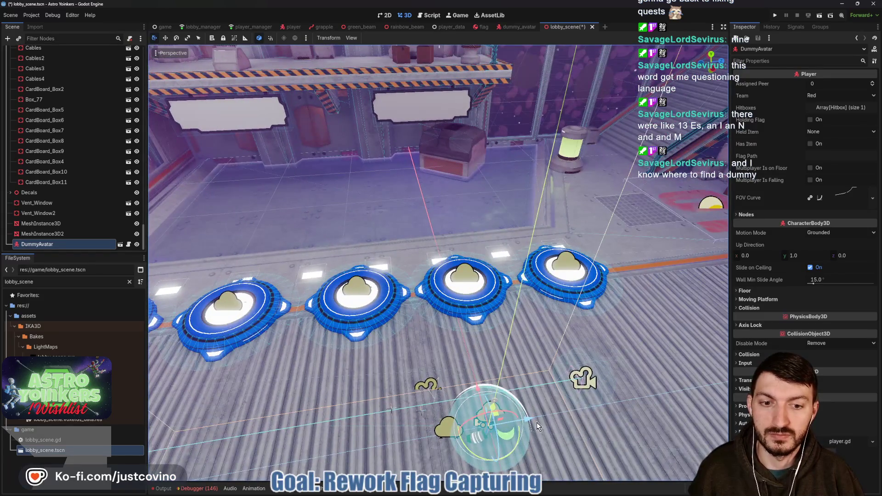
{"action": "left_click_drag", "start_coordinate": [539, 426], "coordinate": [504, 409]}
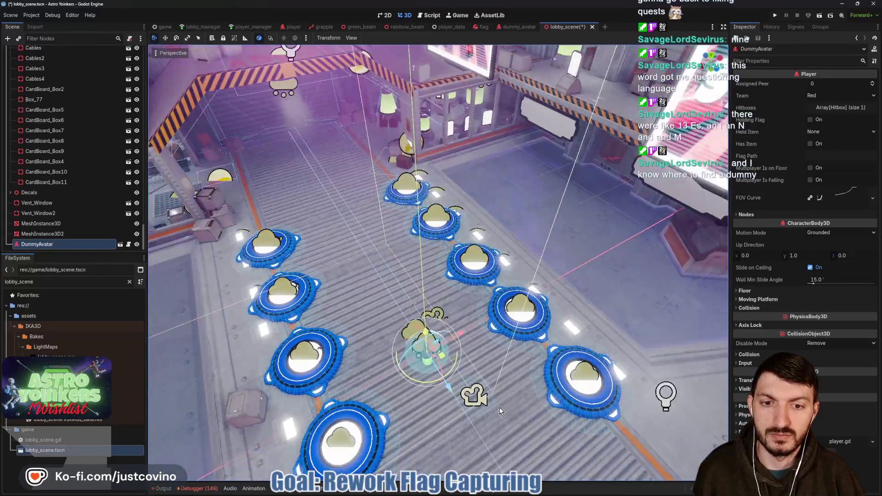
{"action": "mouse_move", "coordinate": [427, 354]}
{"action": "left_mouse_down"}
{"action": "mouse_move", "coordinate": [434, 340]}
{"action": "mouse_move", "coordinate": [334, 209]}
{"action": "left_mouse_up"}
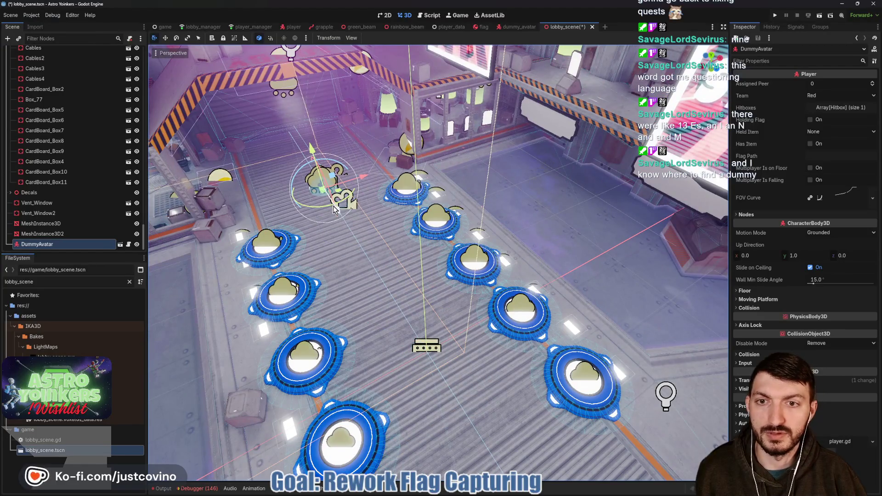
{"action": "left_click_drag", "start_coordinate": [309, 146], "coordinate": [318, 158]}
{"action": "key", "text": "f"}
{"action": "scroll", "coordinate": [475, 300], "scroll_direction": "down", "scroll_amount": 3}
{"action": "scroll", "coordinate": [476, 299], "scroll_direction": "up", "scroll_amount": 5}
{"action": "mouse_move", "coordinate": [610, 309]}
{"action": "left_mouse_down"}
{"action": "mouse_move", "coordinate": [437, 207]}
{"action": "mouse_move", "coordinate": [440, 183]}
{"action": "left_mouse_up"}
{"action": "mouse_move", "coordinate": [559, 235]}
{"action": "left_mouse_down"}
{"action": "mouse_move", "coordinate": [608, 250]}
{"action": "mouse_move", "coordinate": [474, 254]}
{"action": "mouse_move", "coordinate": [402, 238]}
{"action": "left_mouse_up"}
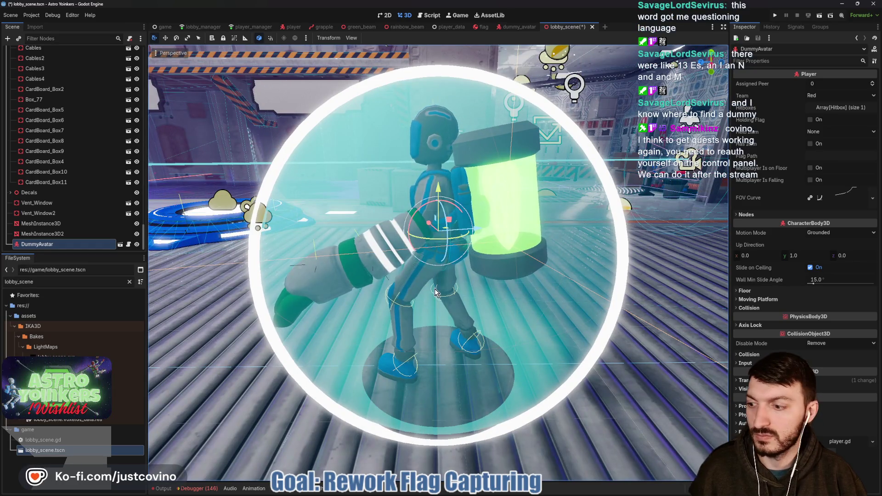
- Save the lobby scene
{"action": "key", "text": "ctrl+s"}
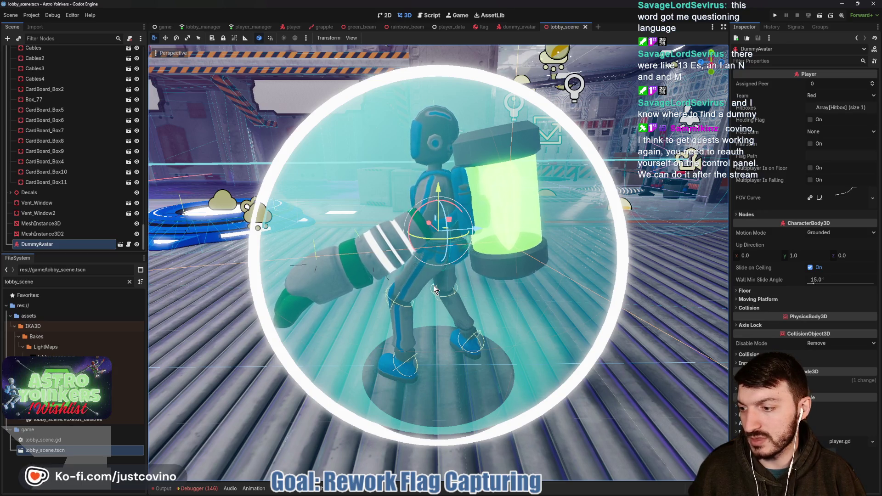
{"action": "scroll", "coordinate": [414, 255], "scroll_direction": "down", "scroll_amount": 5}
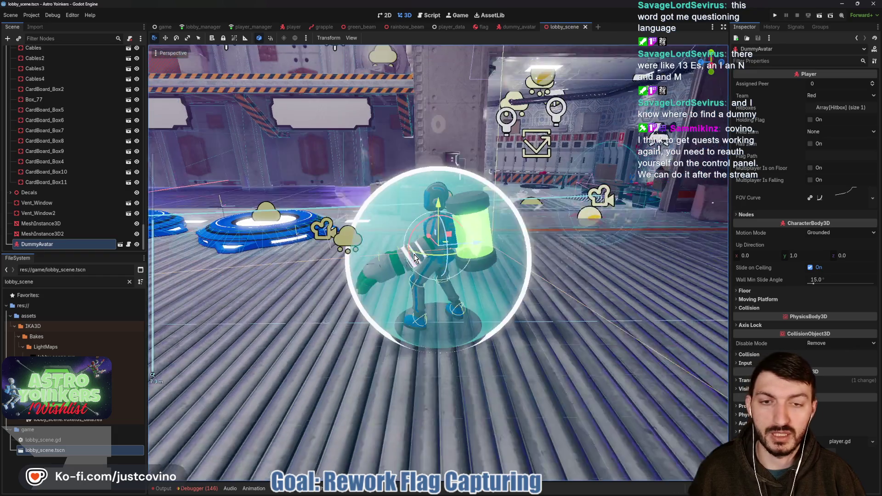
{"action": "scroll", "coordinate": [414, 257], "scroll_direction": "down", "scroll_amount": 5}
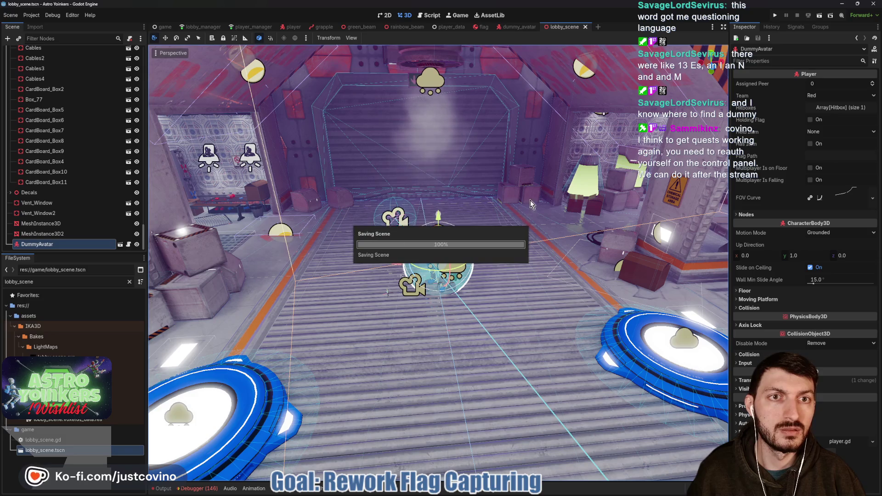
{"action": "left_click", "coordinate": [775, 17]}
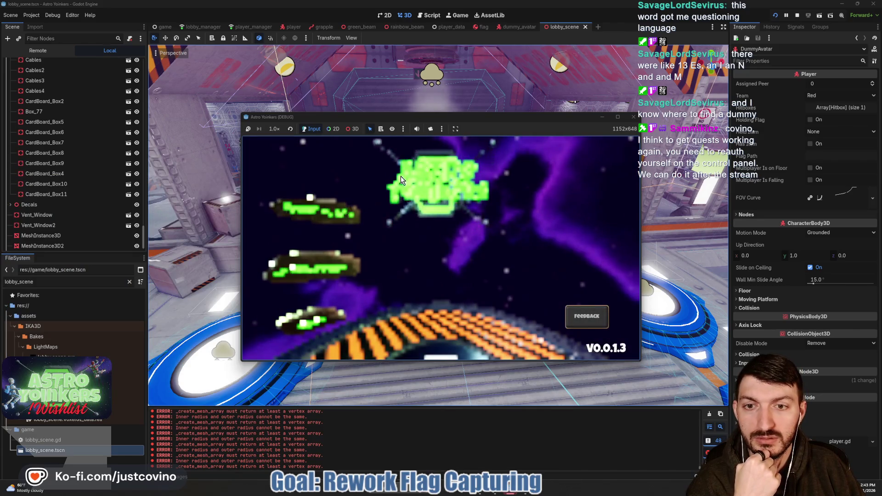
{"action": "left_click", "coordinate": [301, 213]}
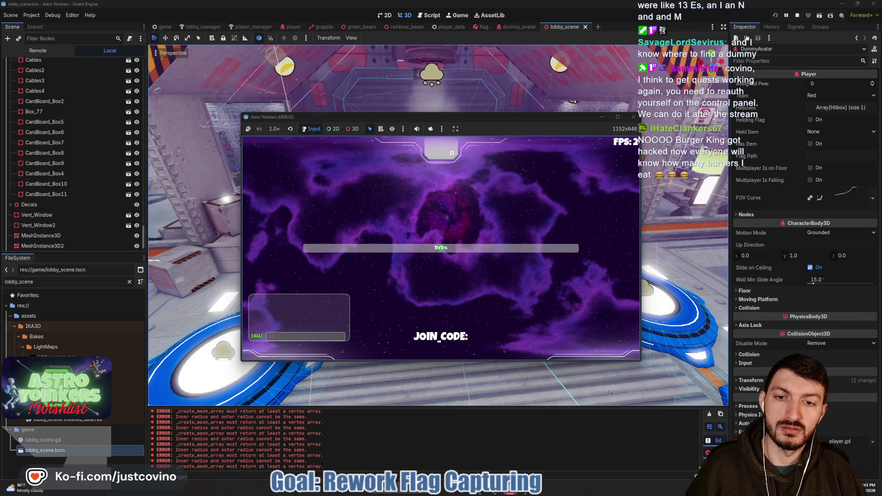
{"action": "key", "text": "Escape"}
{"action": "left_click", "coordinate": [439, 272]}
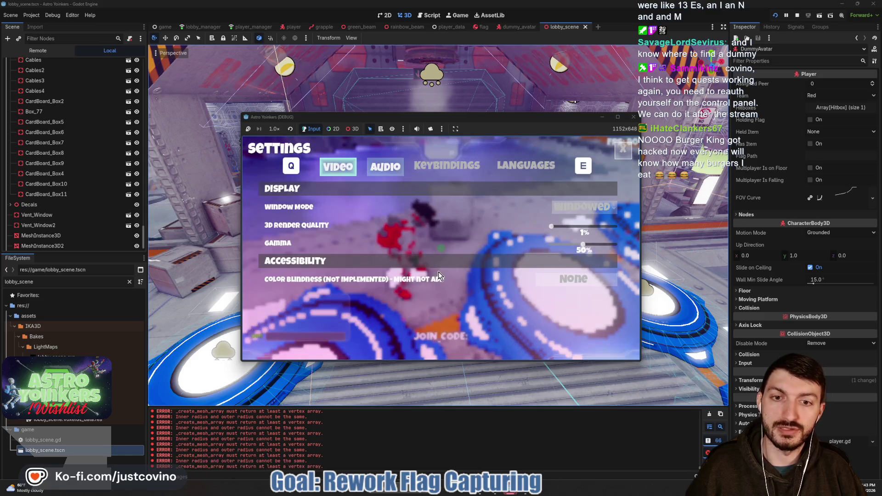
{"action": "left_click_drag", "start_coordinate": [554, 225], "coordinate": [586, 244]}
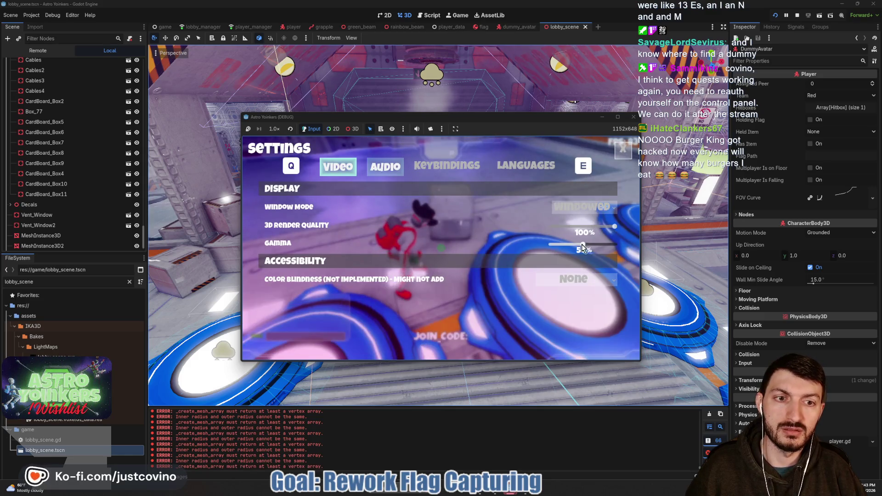
{"action": "left_click", "coordinate": [623, 149]}
{"action": "left_click", "coordinate": [459, 242]}
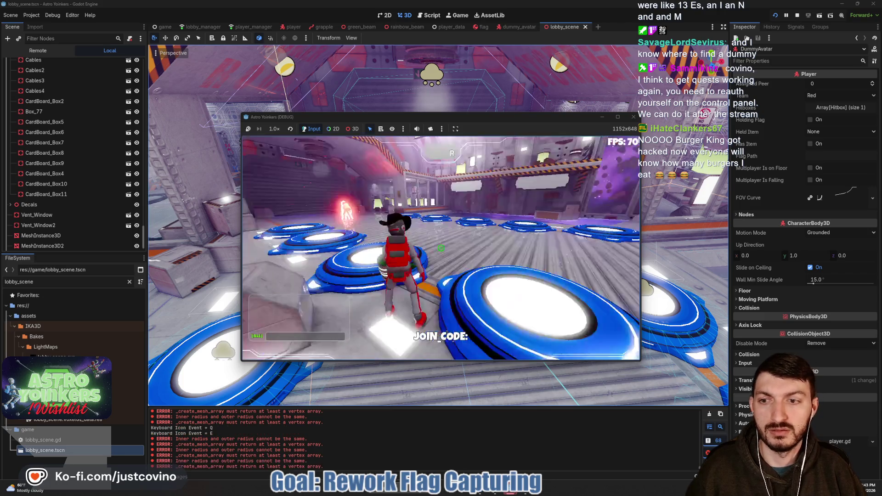
{"action": "key", "text": "w"}
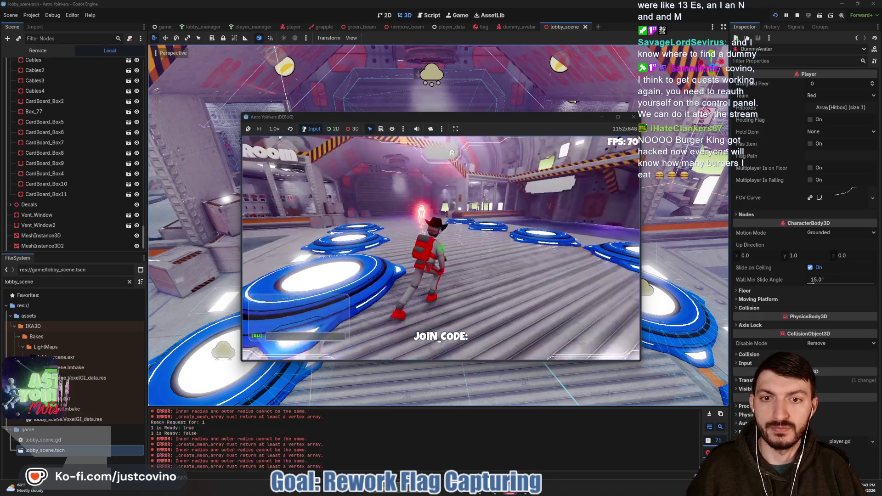
{"action": "key", "text": "w"}
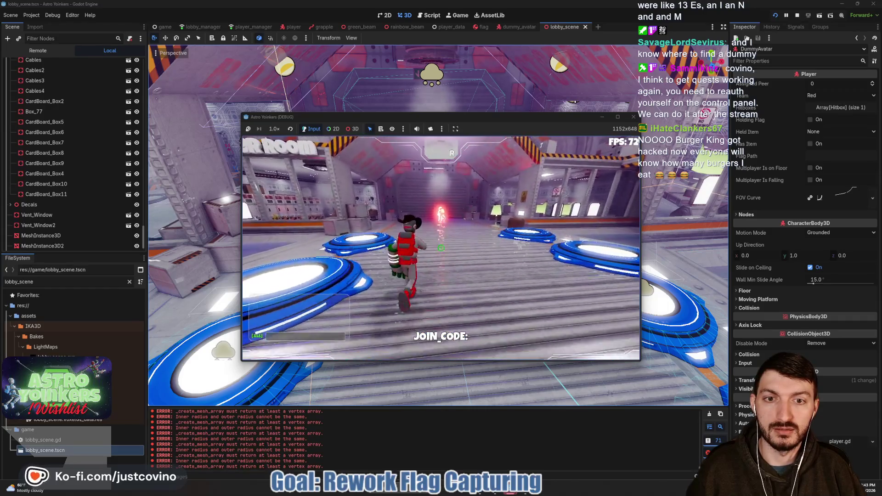
{"action": "key", "text": "w"}
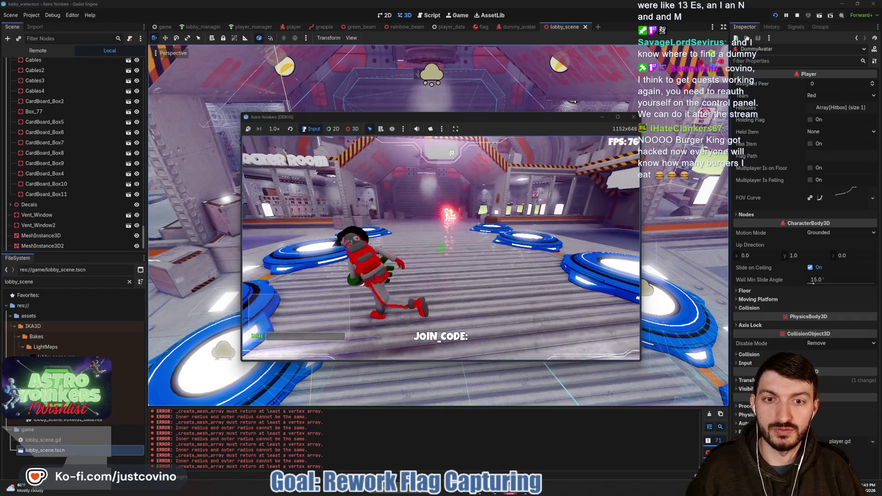
{"action": "key", "text": "w"}
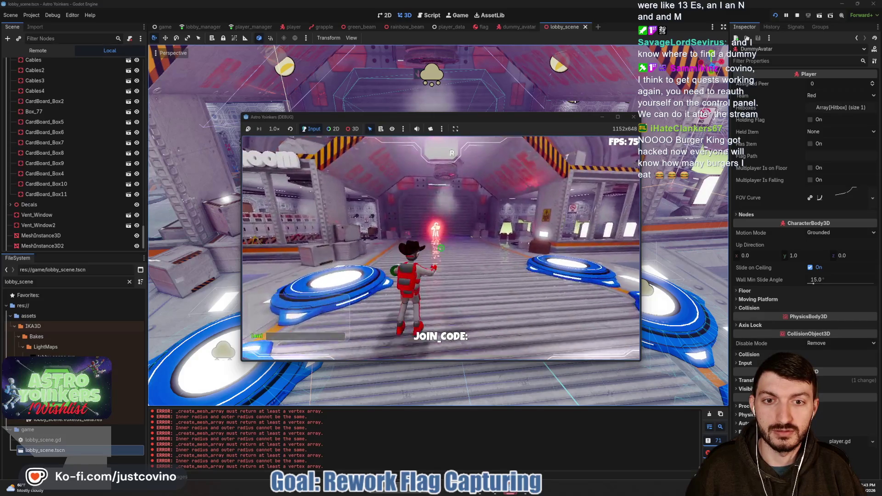
{"action": "key", "text": "w"}
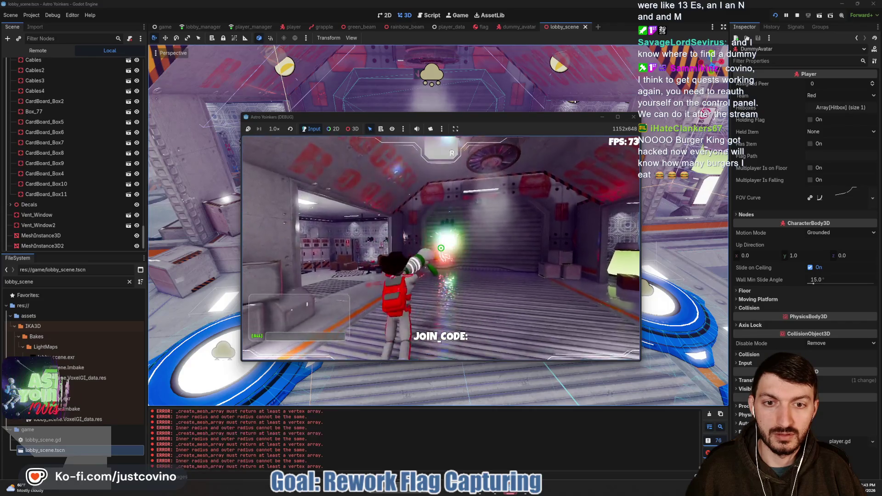
{"action": "key", "text": "e"}
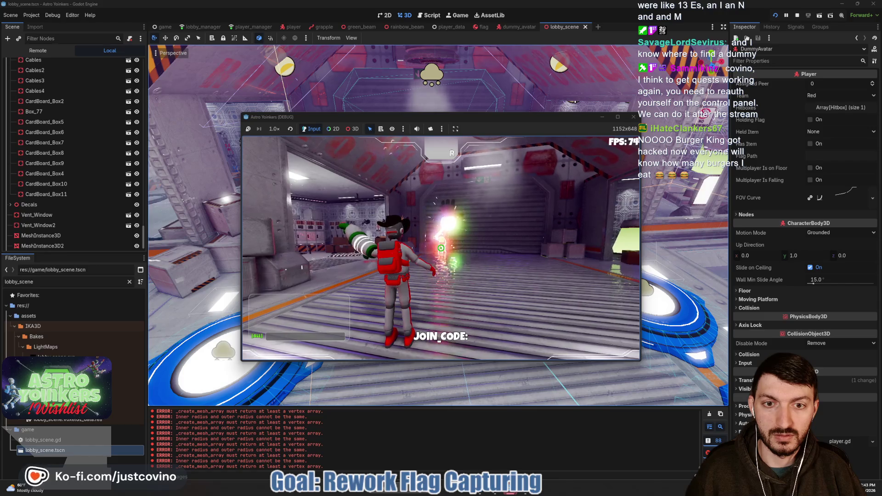
{"action": "key", "text": "e"}
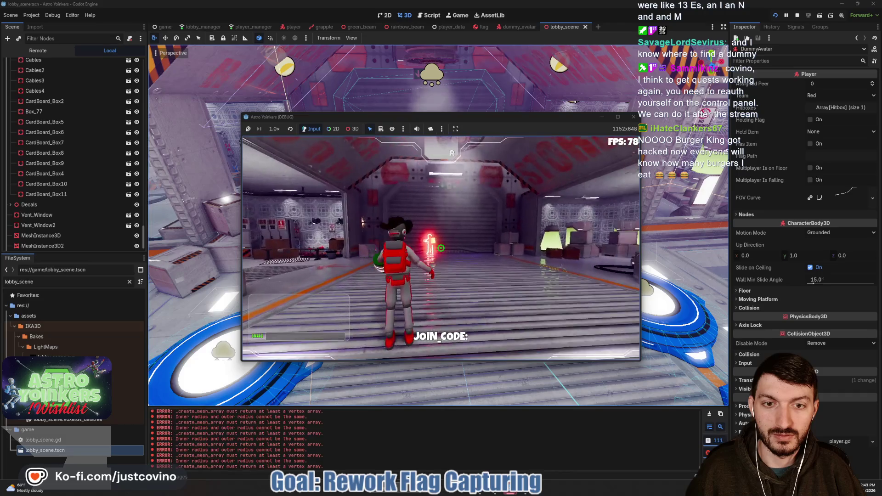
{"action": "key", "text": "e"}
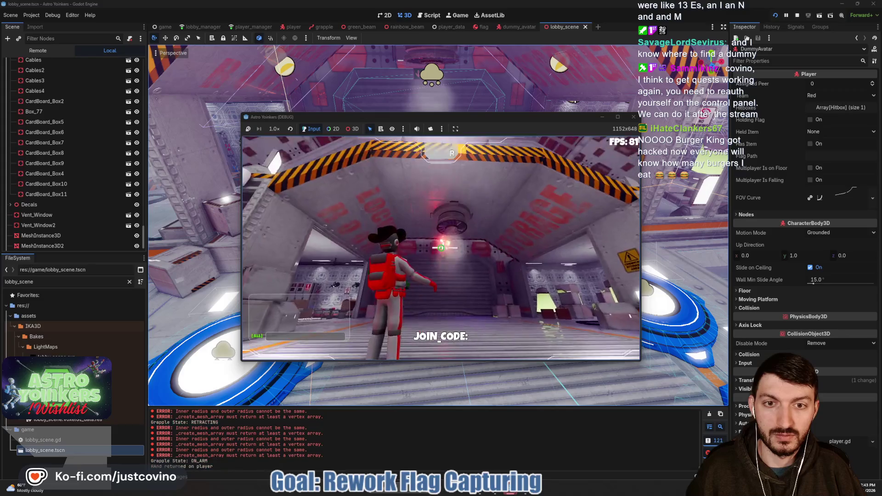
{"action": "key", "text": "e"}
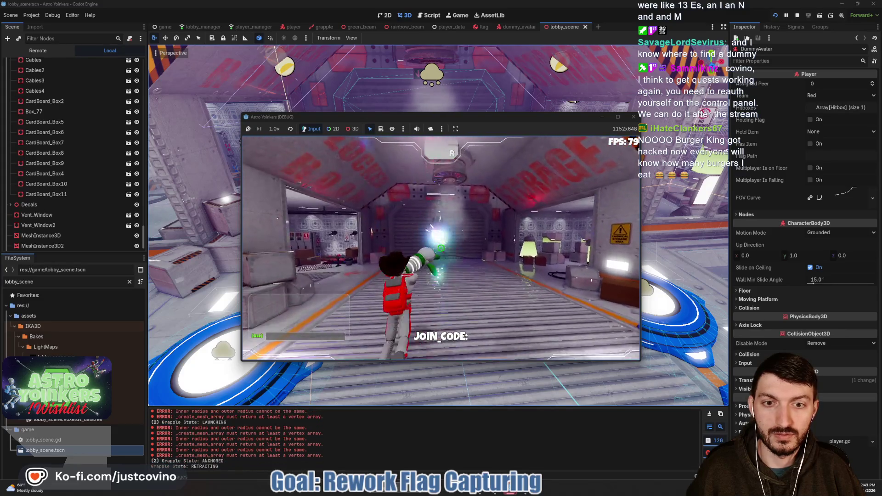
{"action": "key", "text": "e"}
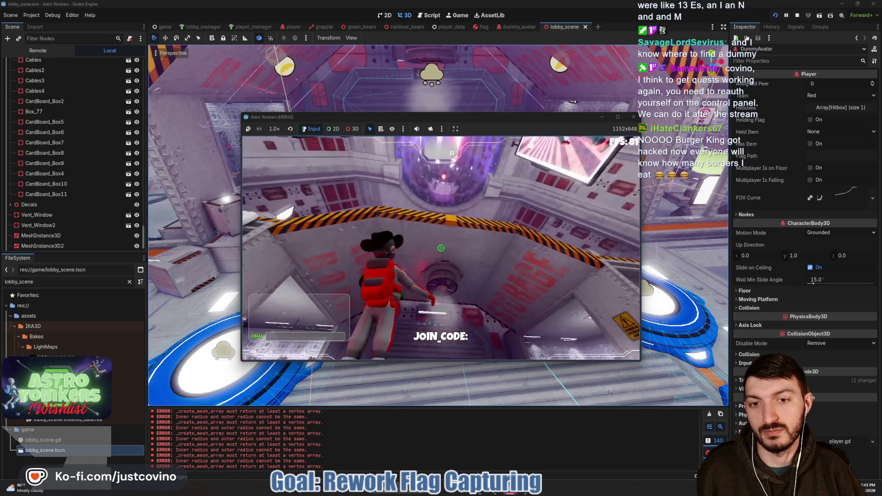
{"action": "key", "text": "Escape"}
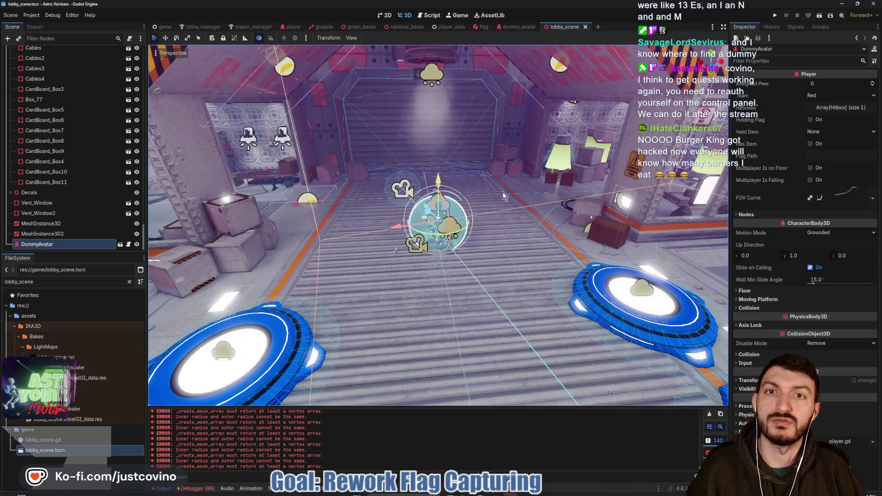
{"action": "left_click", "coordinate": [510, 26]}
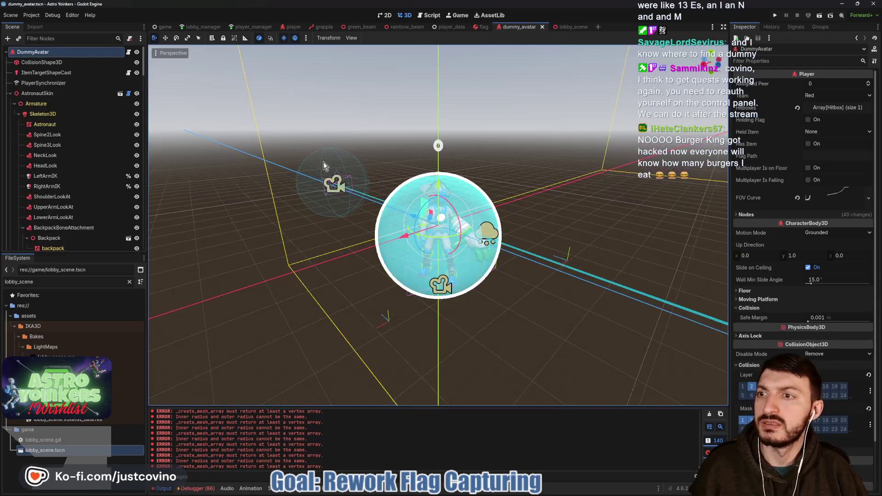
- Collapse the AstronautSkin and UserInterface branches and look through player.gd
{"action": "left_click", "coordinate": [10, 93]}
{"action": "left_click", "coordinate": [10, 124]}
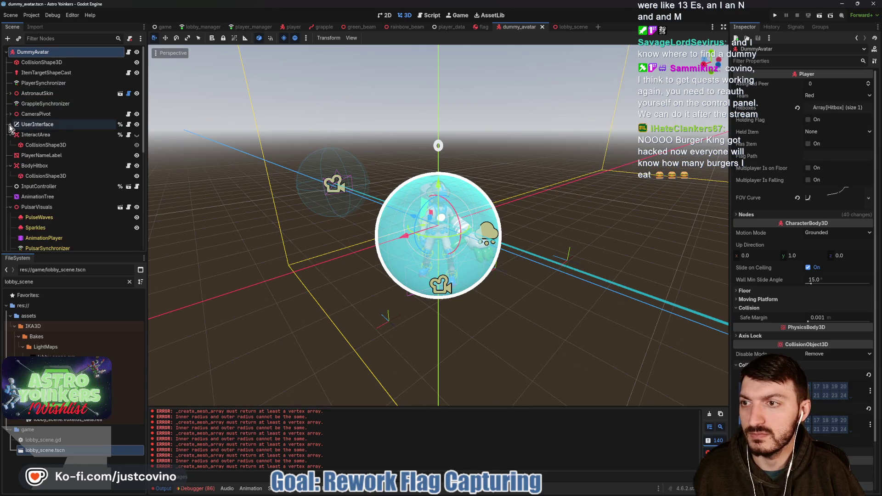
{"action": "left_click", "coordinate": [129, 53]}
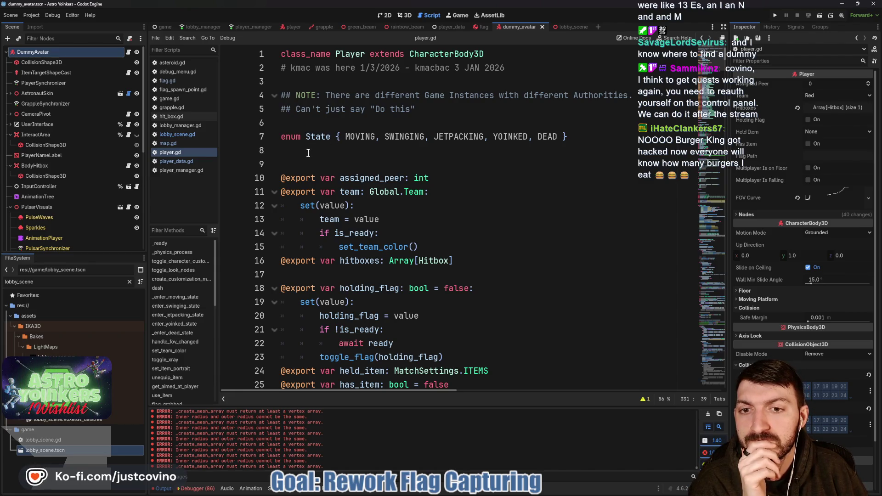
{"action": "scroll", "coordinate": [309, 153], "scroll_direction": "down", "scroll_amount": 10}
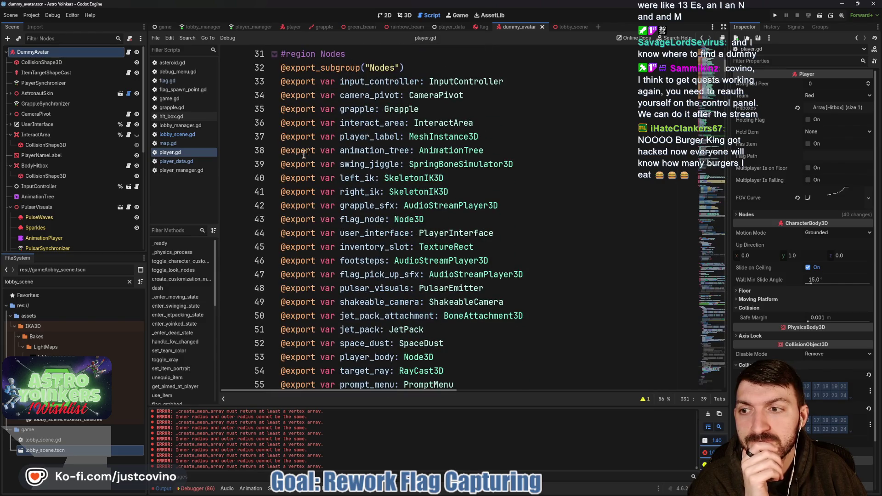
{"action": "scroll", "coordinate": [126, 195], "scroll_direction": "down", "scroll_amount": 5}
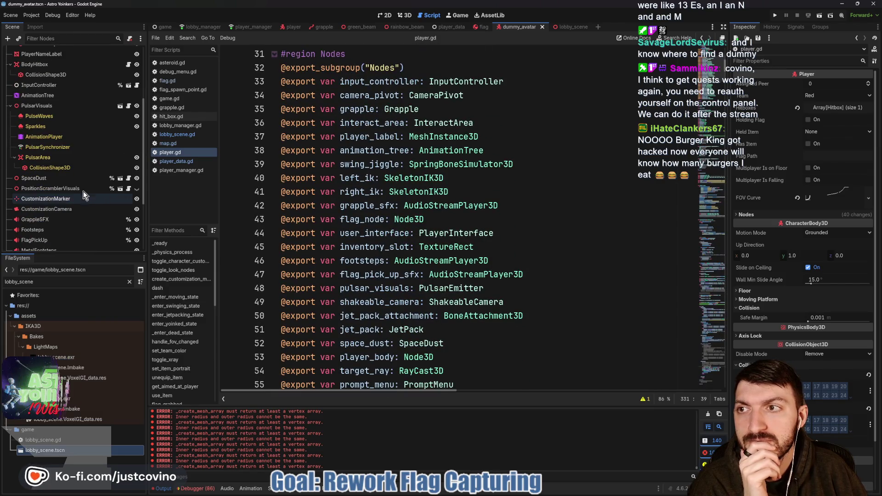
{"action": "scroll", "coordinate": [82, 184], "scroll_direction": "down", "scroll_amount": 5}
{"action": "scroll", "coordinate": [72, 188], "scroll_direction": "up", "scroll_amount": 5}
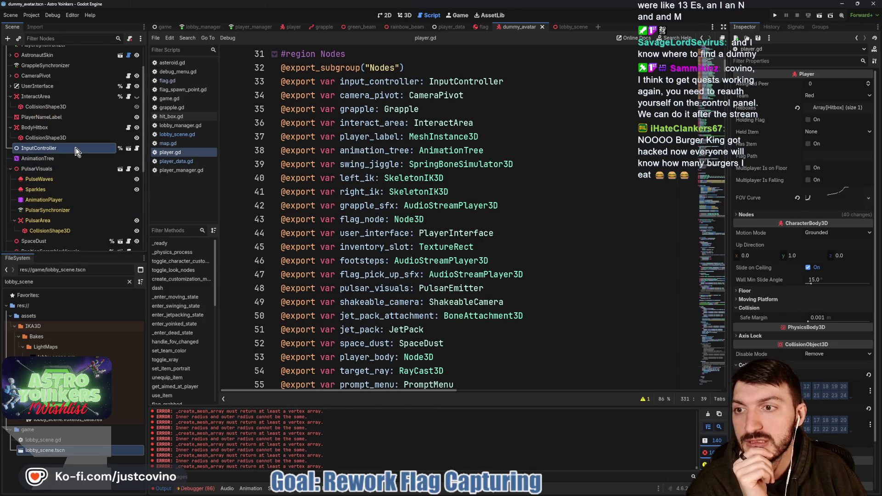
- Detach the script from InputController and save the scene
{"action": "left_click", "coordinate": [75, 150]}
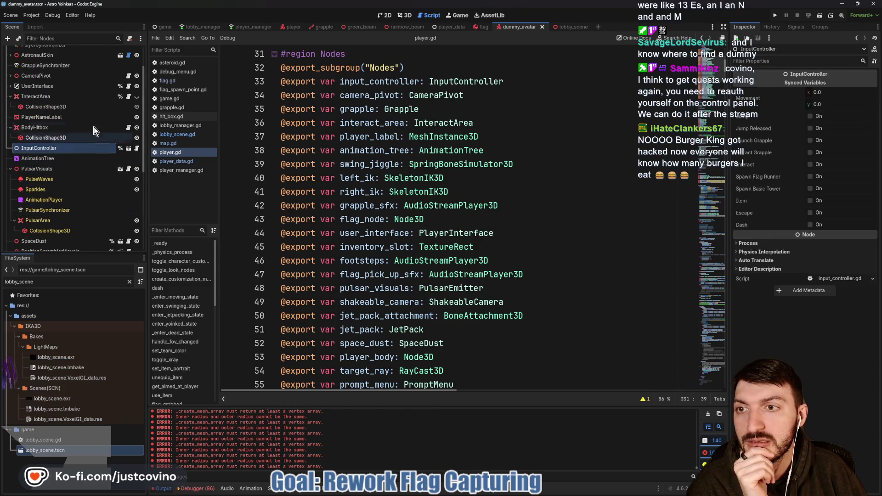
{"action": "left_click", "coordinate": [129, 40]}
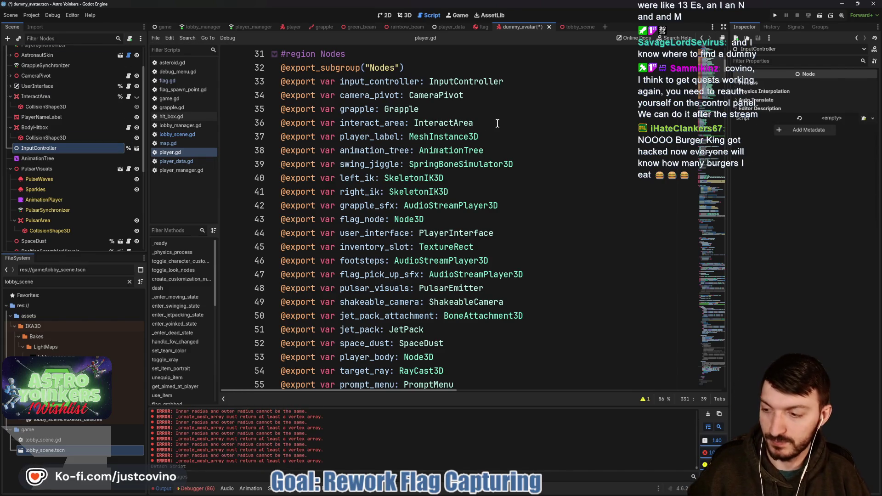
{"action": "key", "text": "ctrl+s"}
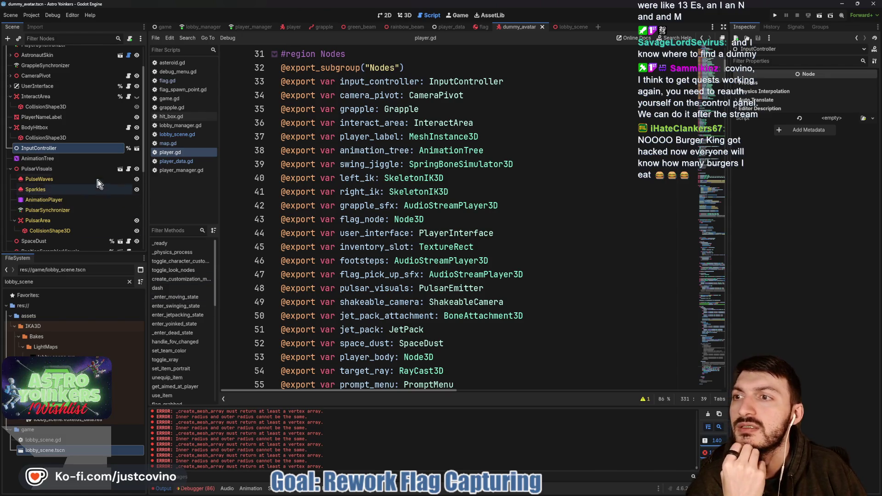
- Hide BallShield, run the project in two debug windows, and close the second one
{"action": "scroll", "coordinate": [99, 181], "scroll_direction": "down", "scroll_amount": 5}
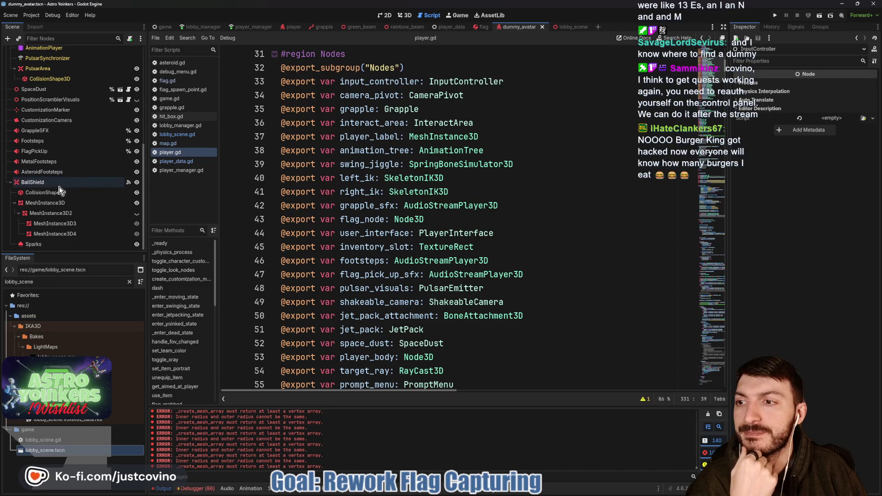
{"action": "left_click", "coordinate": [89, 181]}
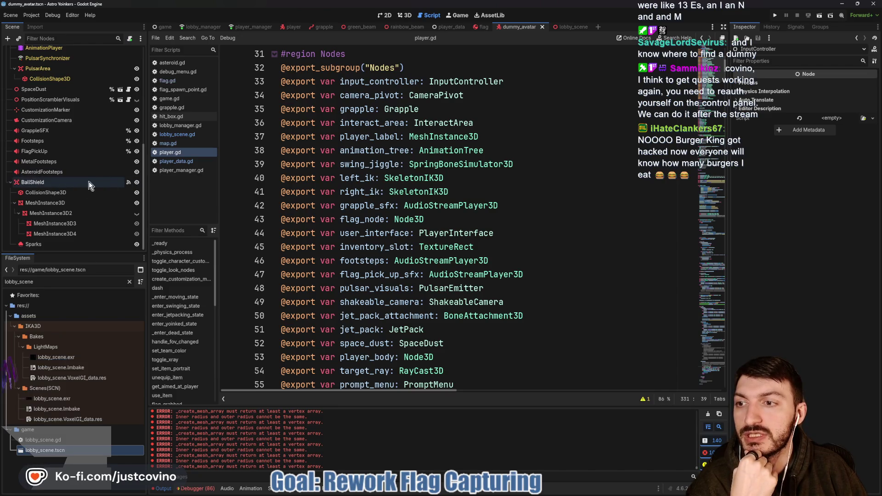
{"action": "left_click", "coordinate": [137, 182]}
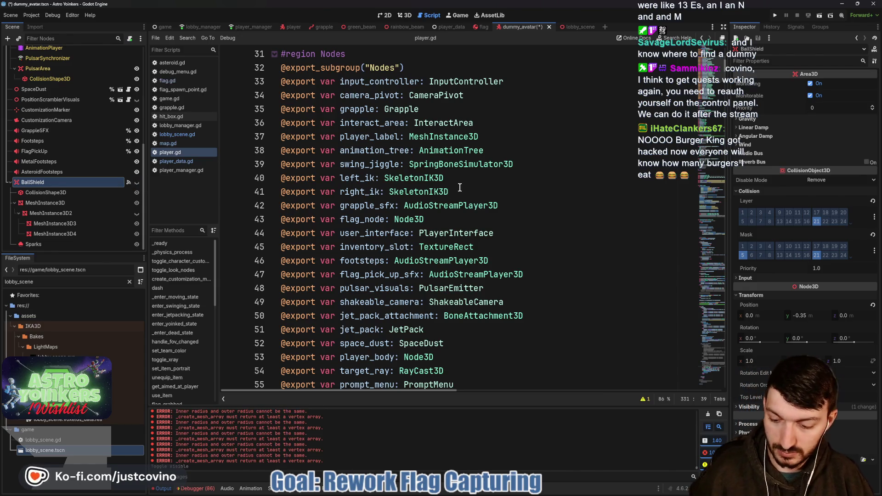
{"action": "key", "text": "F5"}
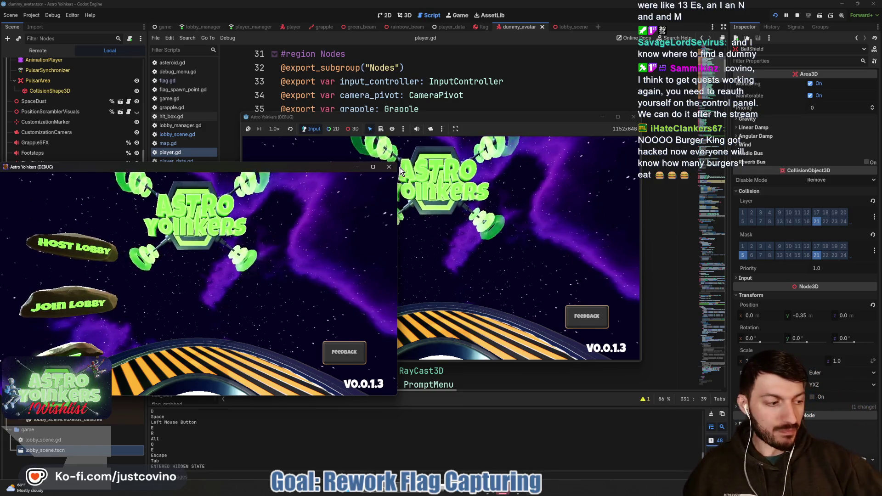
{"action": "left_click", "coordinate": [388, 166]}
- Host a lobby in the remaining game window, stop the failed run, and select InputController
{"action": "left_click", "coordinate": [349, 207]}
{"action": "left_click", "coordinate": [441, 227]}
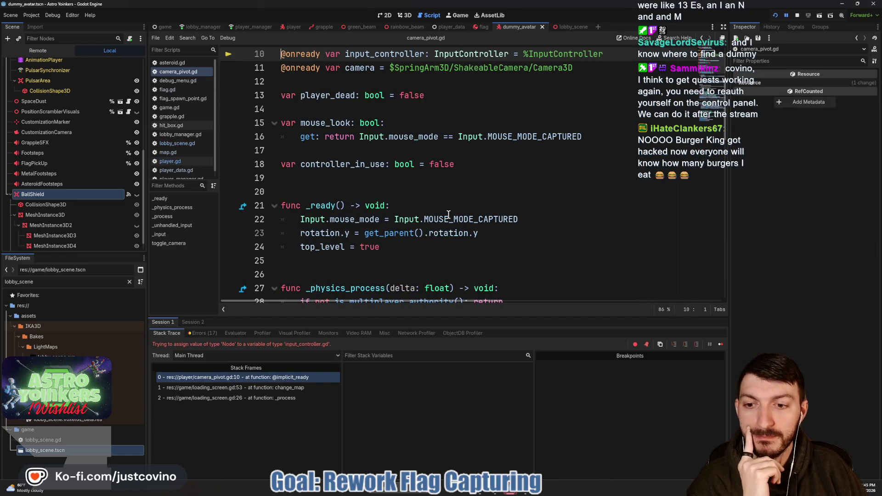
{"action": "left_click", "coordinate": [798, 17]}
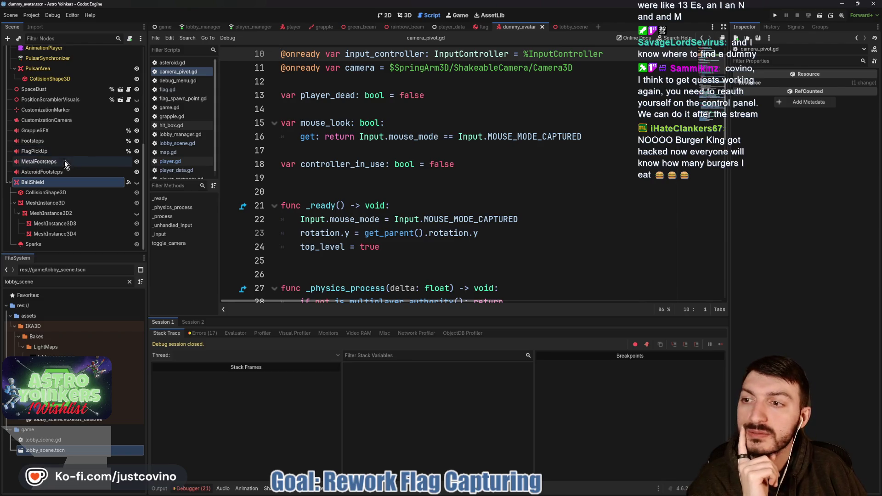
{"action": "scroll", "coordinate": [62, 170], "scroll_direction": "up", "scroll_amount": 5}
{"action": "left_click", "coordinate": [57, 123]}
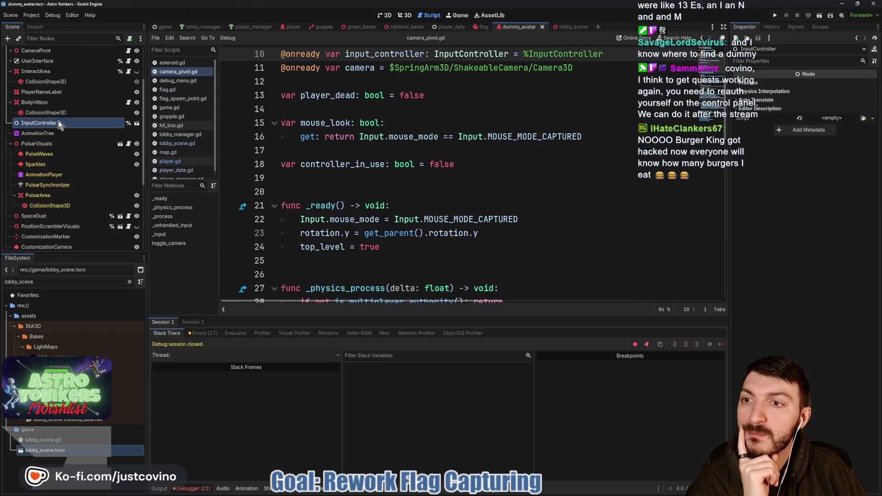
- Attach the existing input_controller.gd script to the InputController node
{"action": "left_click", "coordinate": [131, 38]}
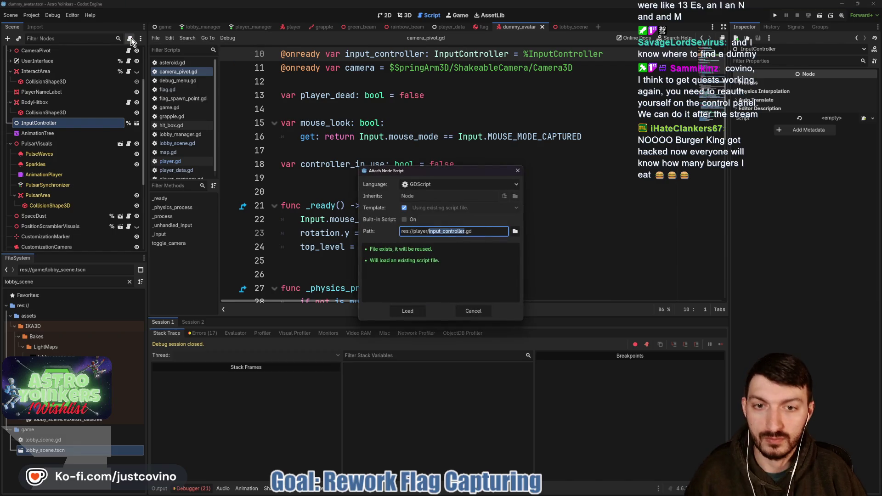
{"action": "left_click", "coordinate": [514, 232]}
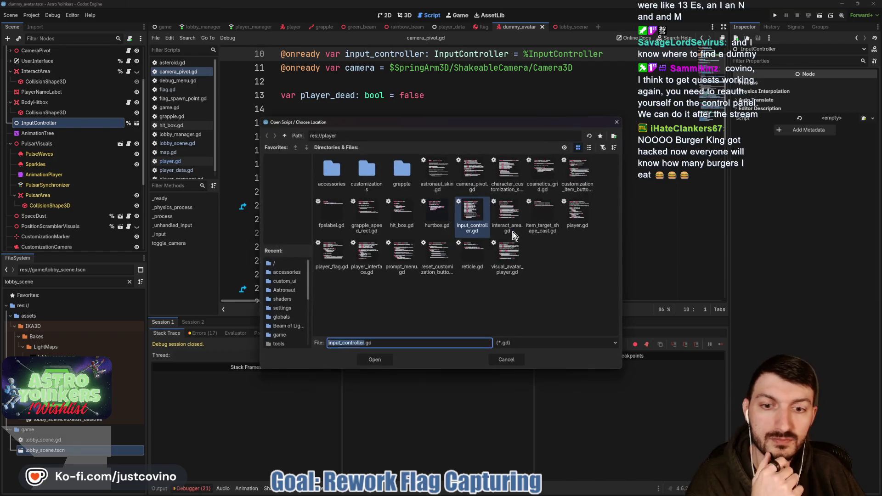
{"action": "left_click", "coordinate": [375, 359]}
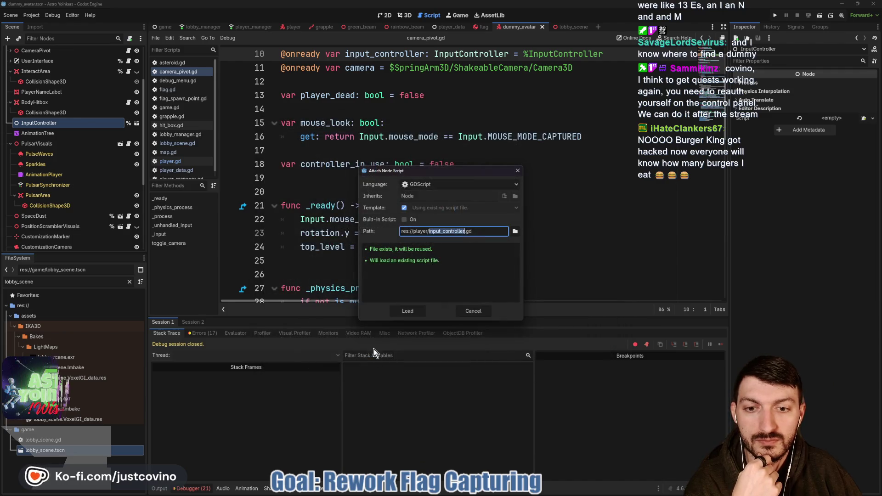
{"action": "left_click", "coordinate": [404, 310]}
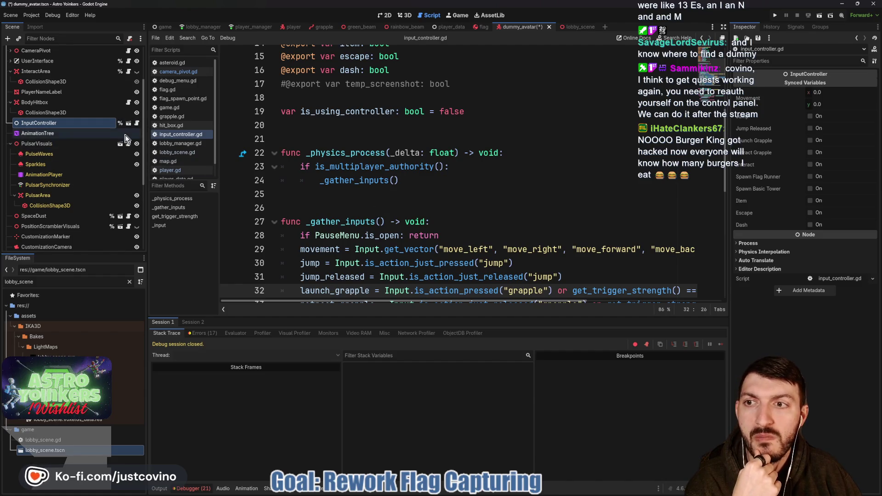
{"action": "left_click", "coordinate": [390, 204]}
{"action": "scroll", "coordinate": [478, 211], "scroll_direction": "down", "scroll_amount": 2}
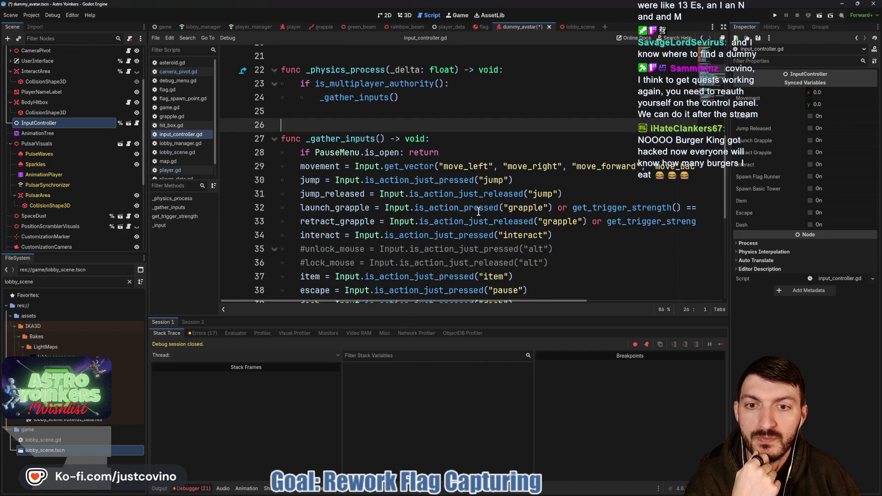
{"action": "scroll", "coordinate": [421, 137], "scroll_direction": "up", "scroll_amount": 2}
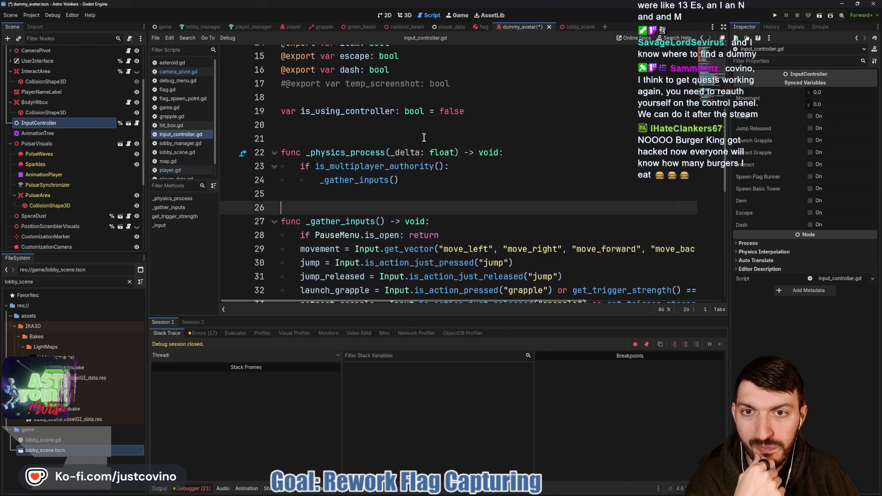
{"action": "scroll", "coordinate": [421, 143], "scroll_direction": "up", "scroll_amount": 3}
{"action": "scroll", "coordinate": [411, 180], "scroll_direction": "down", "scroll_amount": 1}
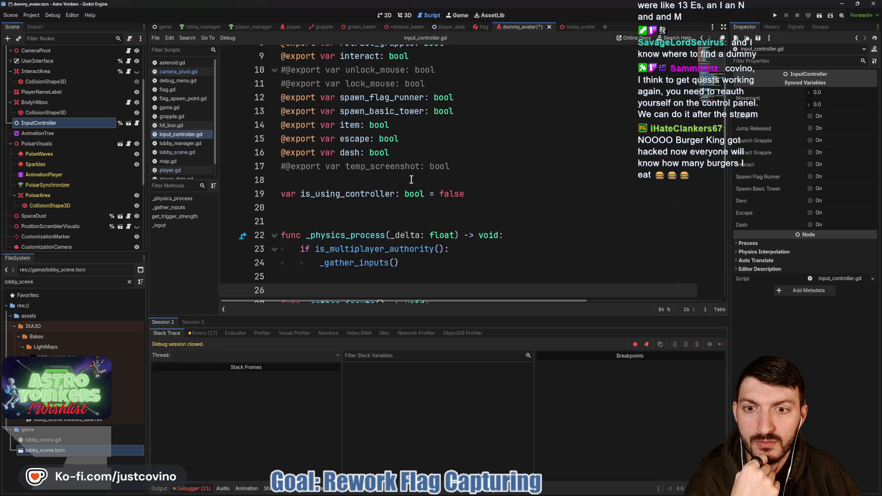
{"action": "left_click", "coordinate": [308, 217]}
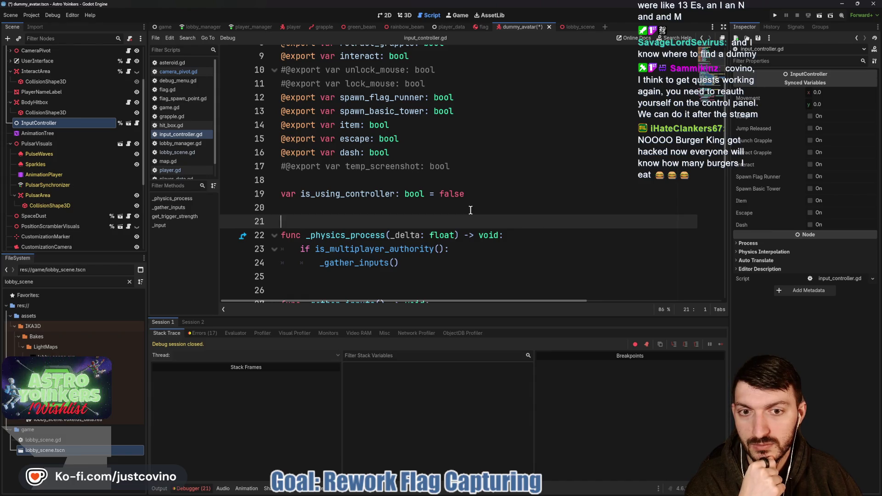
{"action": "scroll", "coordinate": [470, 210], "scroll_direction": "down", "scroll_amount": 3}
{"action": "scroll", "coordinate": [470, 210], "scroll_direction": "up", "scroll_amount": 3}
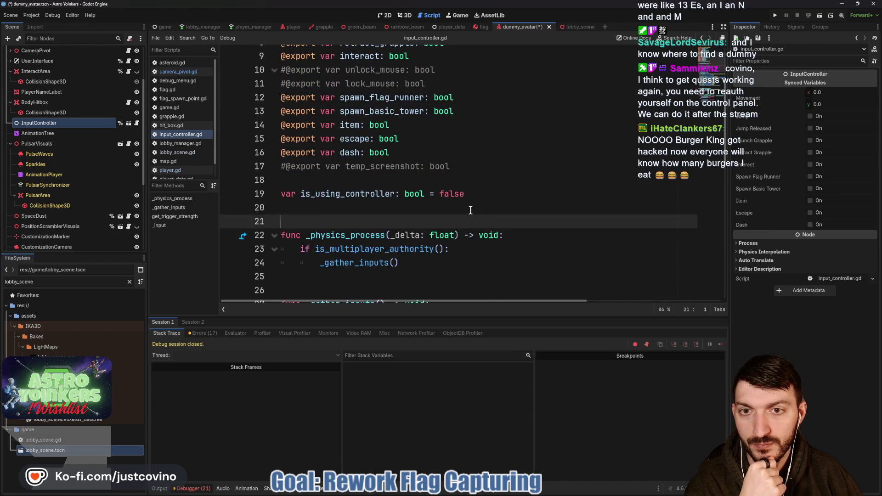
{"action": "type", "text": "@export var is_dummy:"}
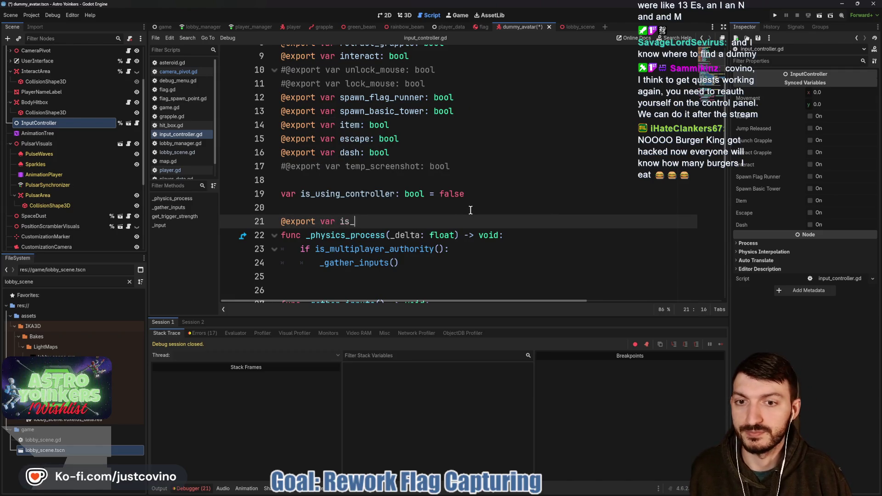
{"action": "type", "text": " bool = false"}
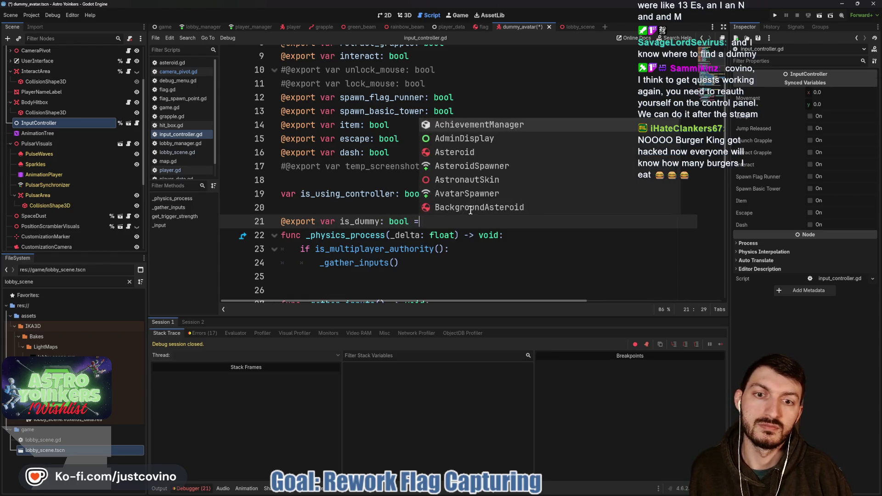
- Make _physics_process return early when is_dummy is true, and save the script
{"action": "left_click", "coordinate": [515, 237]}
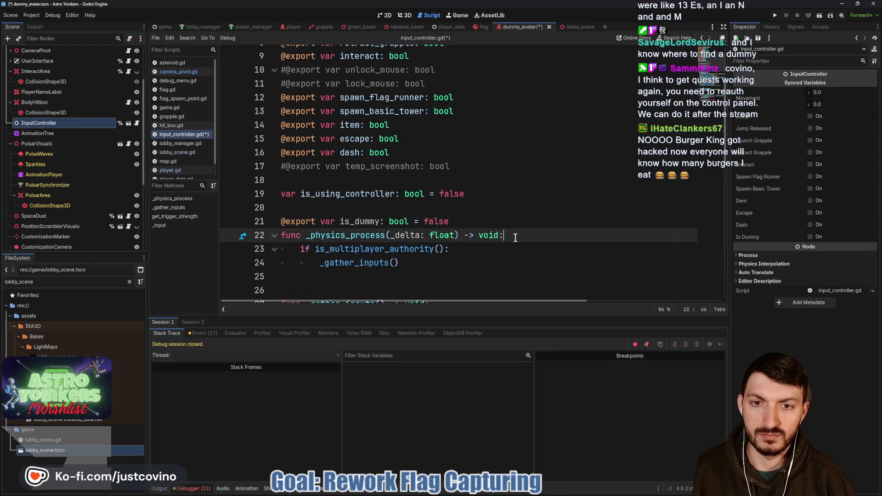
{"action": "key", "text": "Return"}
{"action": "type", "text": "if is_dummy"}
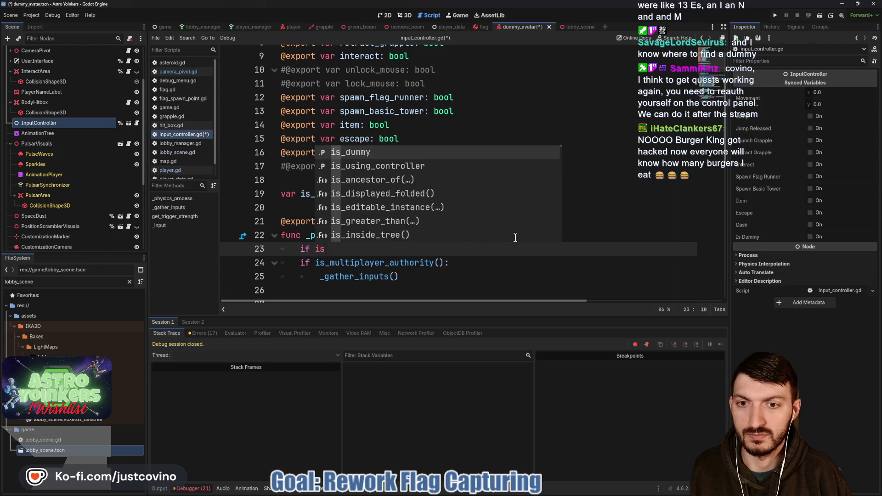
{"action": "type", "text": "return"}
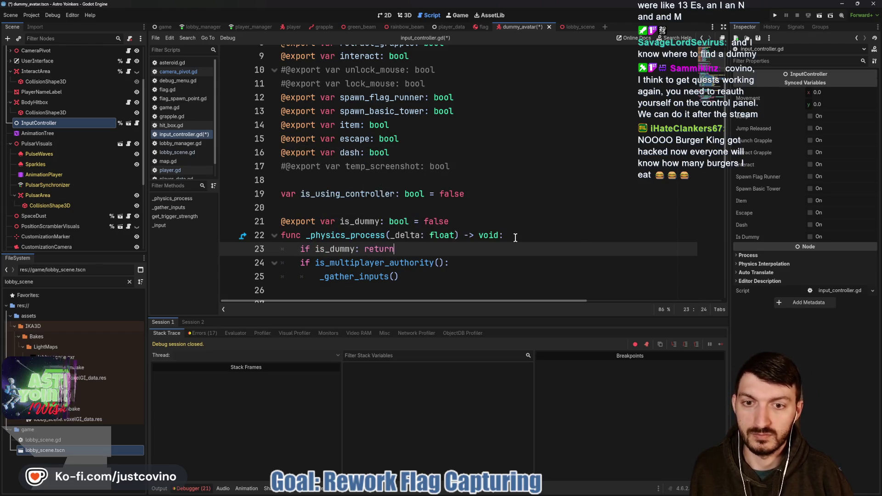
{"action": "key", "text": "ctrl+s"}
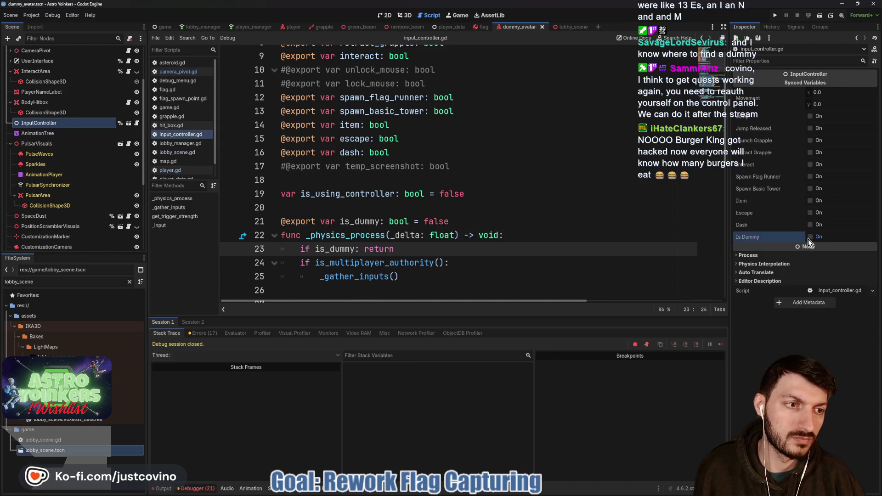
- Enable Is Dummy on the dummy's InputController, save the scene, and launch a test run
{"action": "left_click", "coordinate": [808, 237]}
{"action": "left_click", "coordinate": [471, 222]}
{"action": "double_click", "coordinate": [469, 225]}
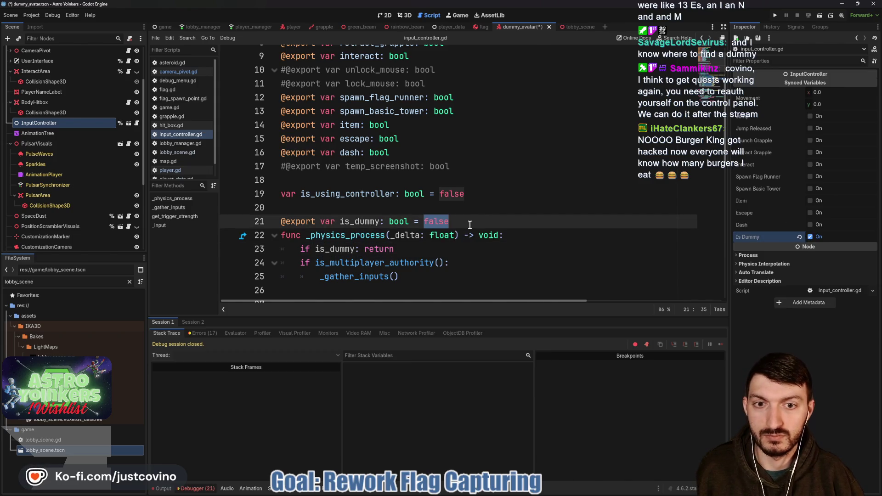
{"action": "type", "text": "false"}
{"action": "key", "text": "ctrl+s"}
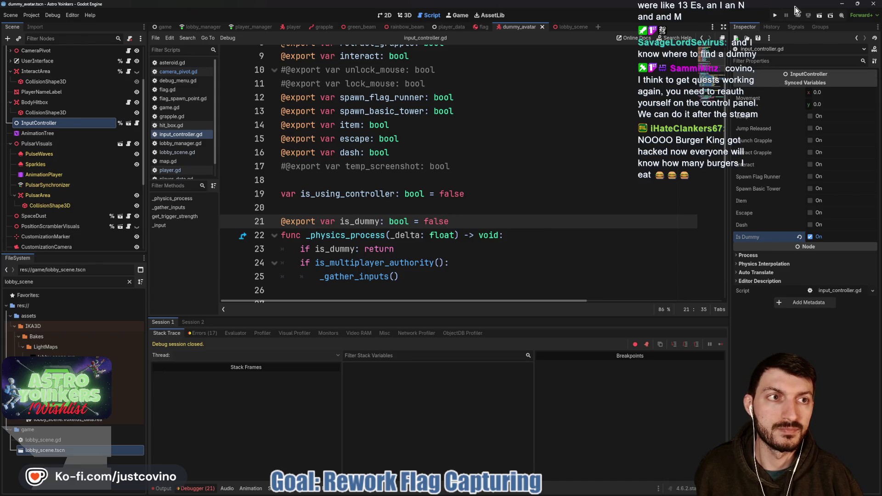
{"action": "left_click", "coordinate": [775, 16]}
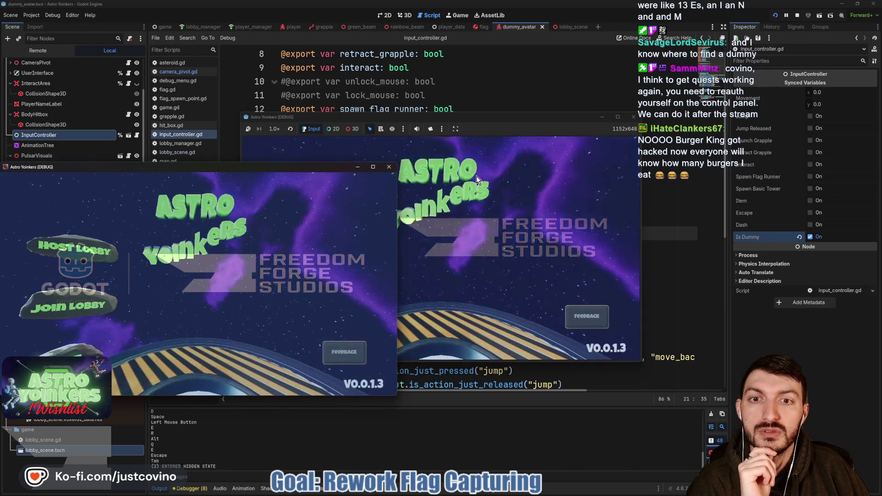
- Host a private lobby in the game window, play briefly, then stop the run and view debugger errors
{"action": "left_click", "coordinate": [476, 176]}
{"action": "left_click", "coordinate": [299, 206]}
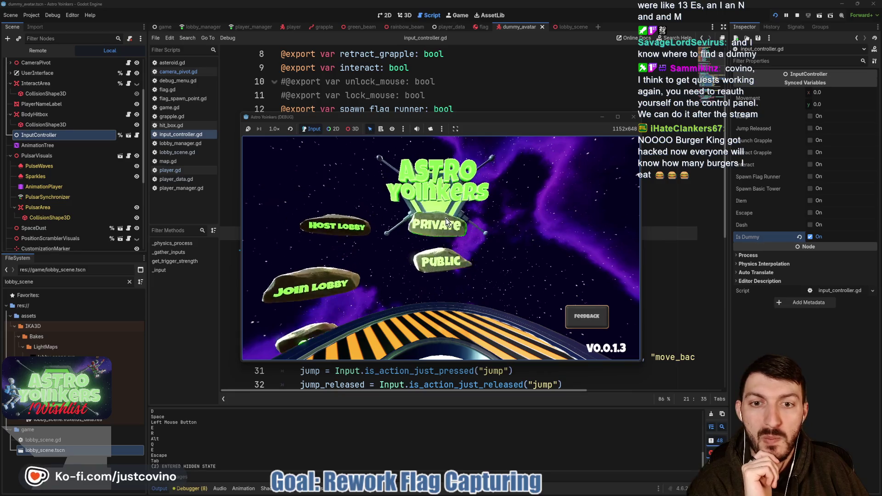
{"action": "left_click", "coordinate": [443, 250]}
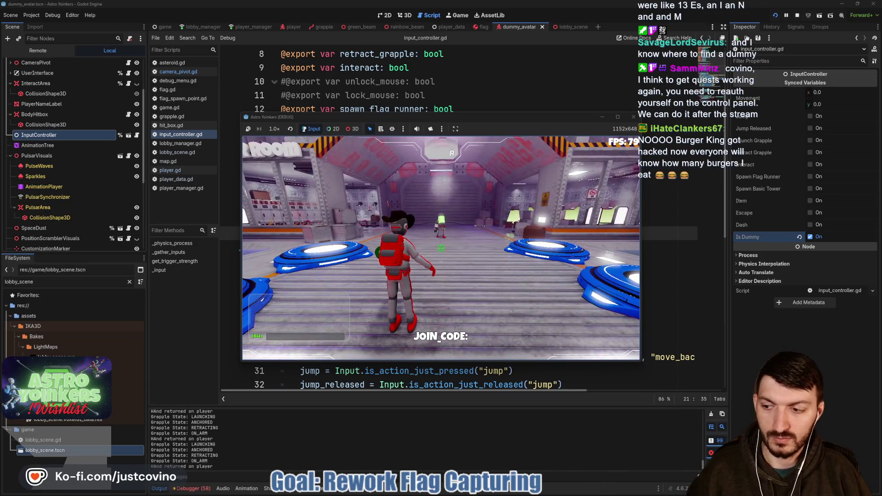
{"action": "key", "text": "F8"}
{"action": "left_click", "coordinate": [193, 488]}
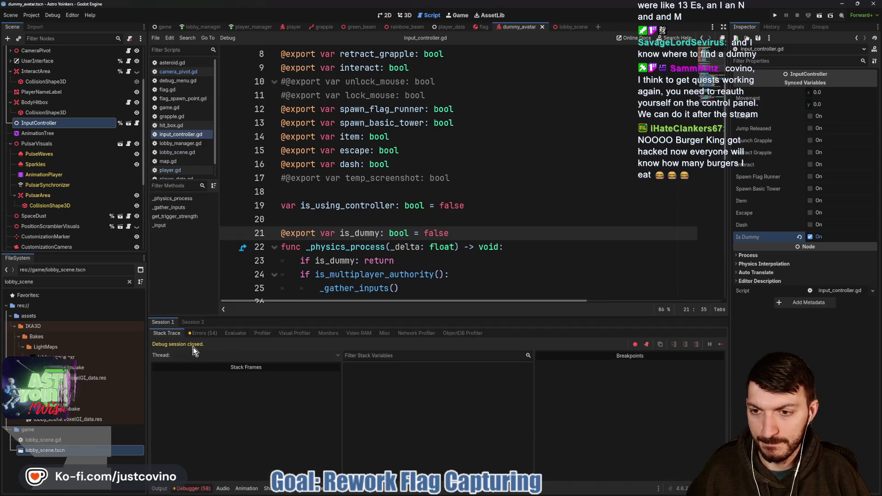
- Clear all logged errors in the Debugger Errors list and collapse the debugger panel
{"action": "scroll", "coordinate": [318, 406], "scroll_direction": "down", "scroll_amount": 1}
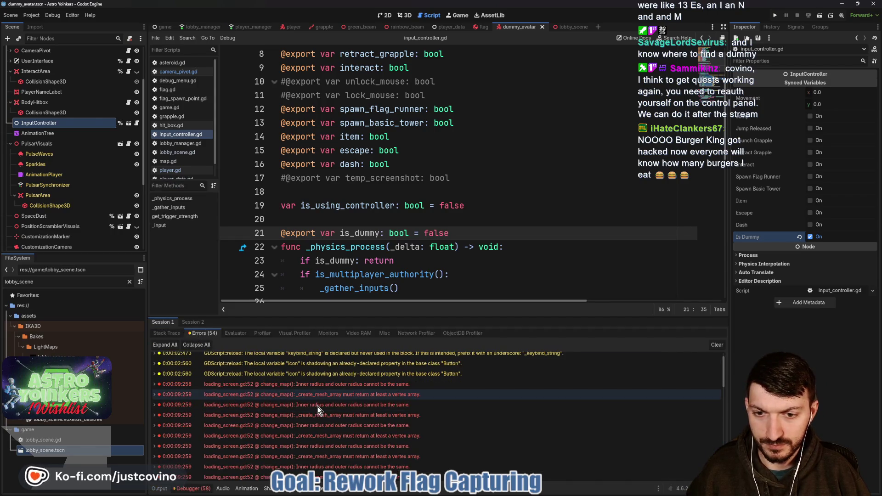
{"action": "scroll", "coordinate": [317, 406], "scroll_direction": "down", "scroll_amount": 5}
{"action": "scroll", "coordinate": [315, 406], "scroll_direction": "down", "scroll_amount": 8}
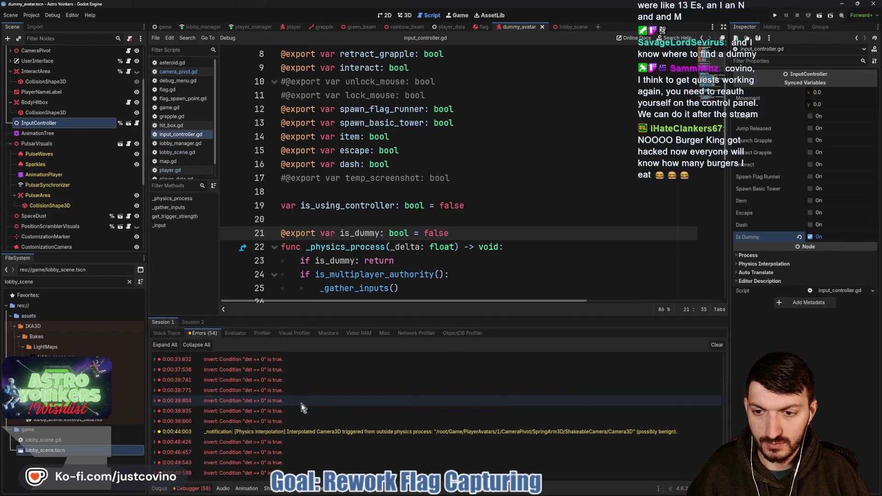
{"action": "left_click", "coordinate": [301, 403]}
{"action": "left_click", "coordinate": [716, 345]}
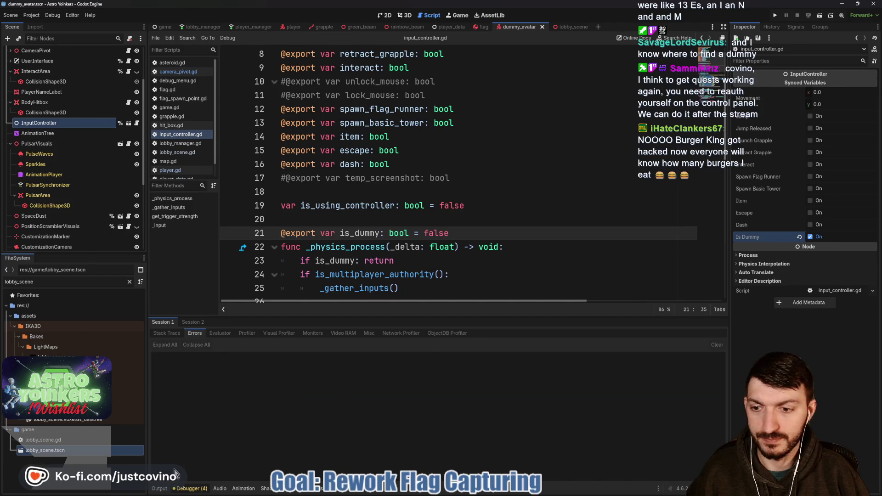
{"action": "left_click", "coordinate": [184, 488]}
- Add a '##TODO is_dummy is temp' comment above is_dummy and save input_controller.gd
{"action": "left_click", "coordinate": [478, 318]}
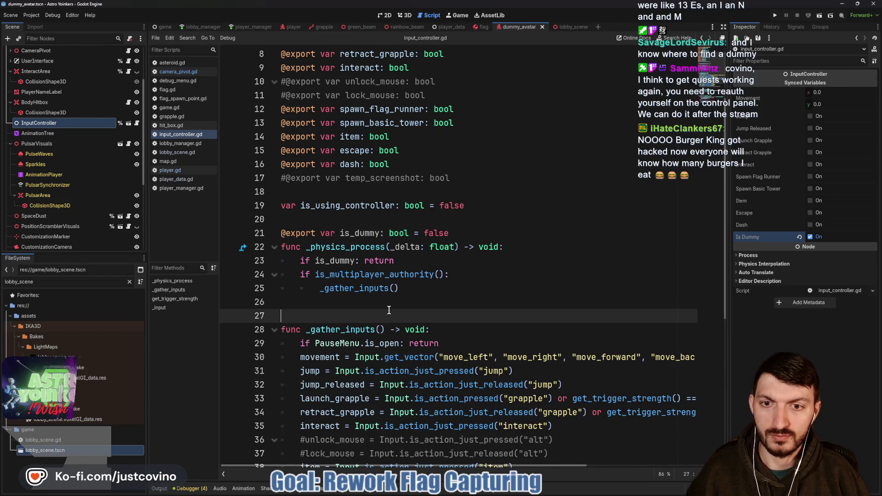
{"action": "left_click", "coordinate": [467, 235]}
{"action": "key", "text": "ctrl+s"}
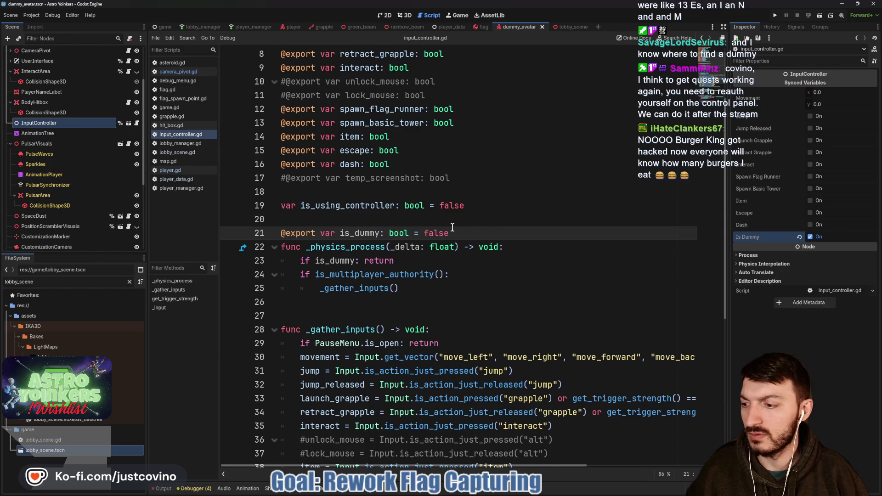
{"action": "left_click", "coordinate": [351, 223]}
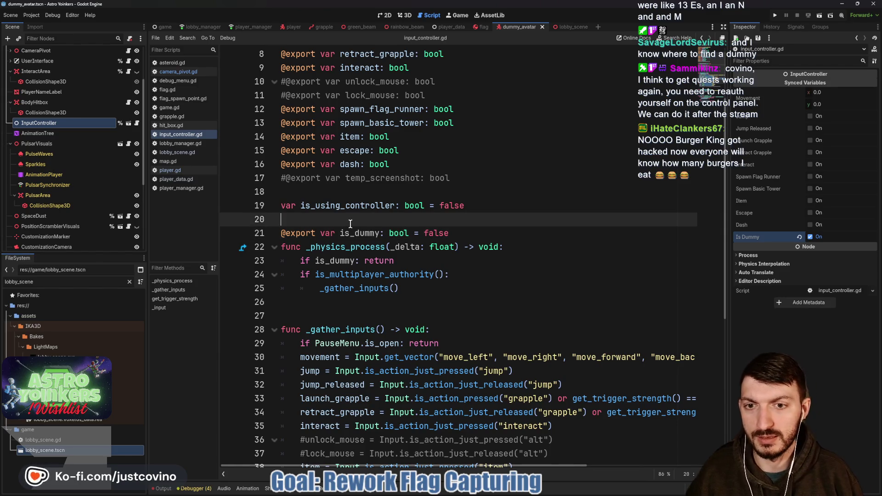
{"action": "key", "text": "Return"}
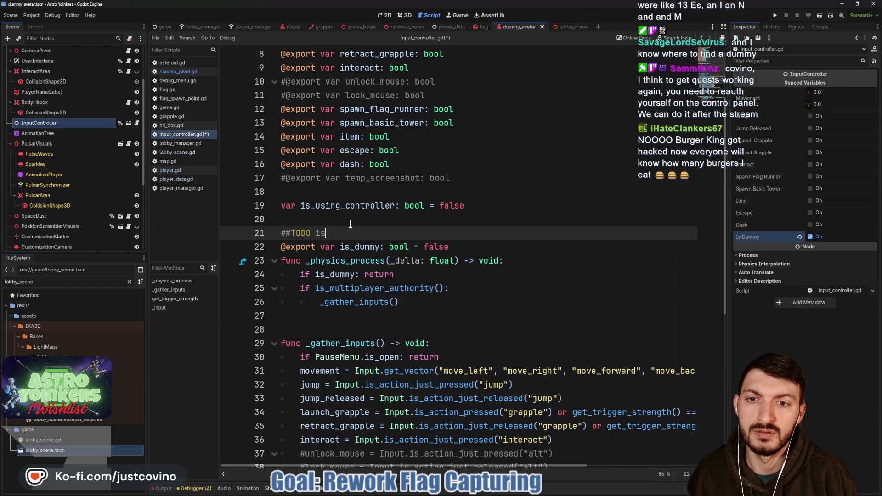
{"action": "type", "text": "mmy is temp"}
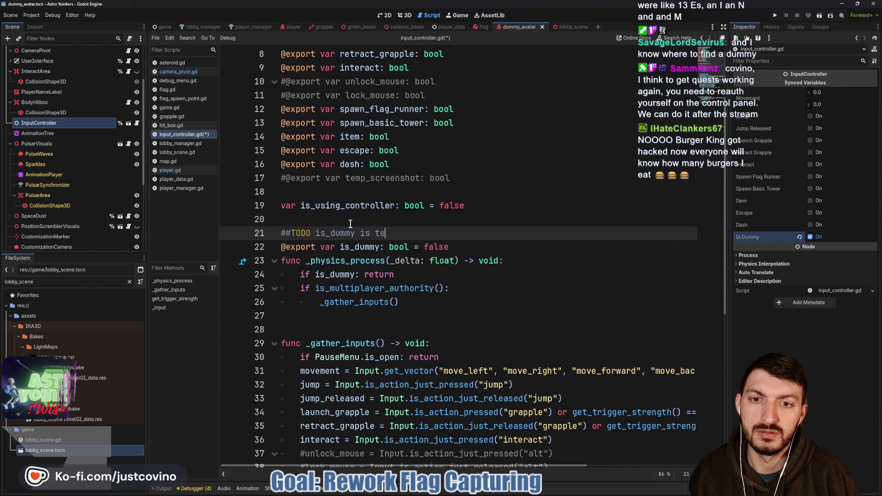
{"action": "key", "text": "ctrl+s"}
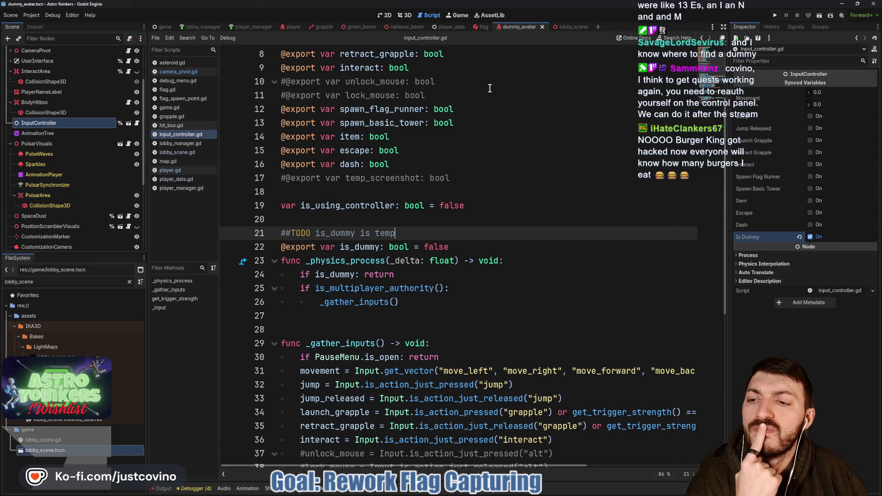
- Switch to the player scene and select its Player root node
{"action": "scroll", "coordinate": [101, 128], "scroll_direction": "up", "scroll_amount": 3}
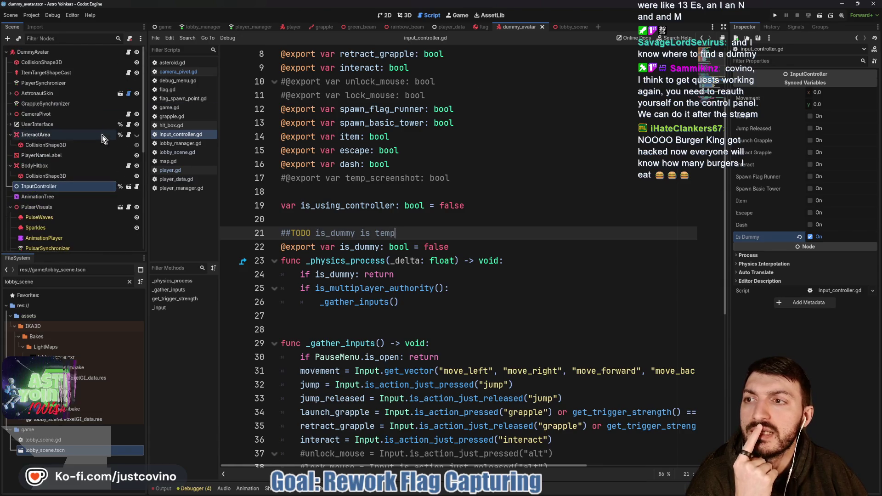
{"action": "left_click", "coordinate": [292, 27]}
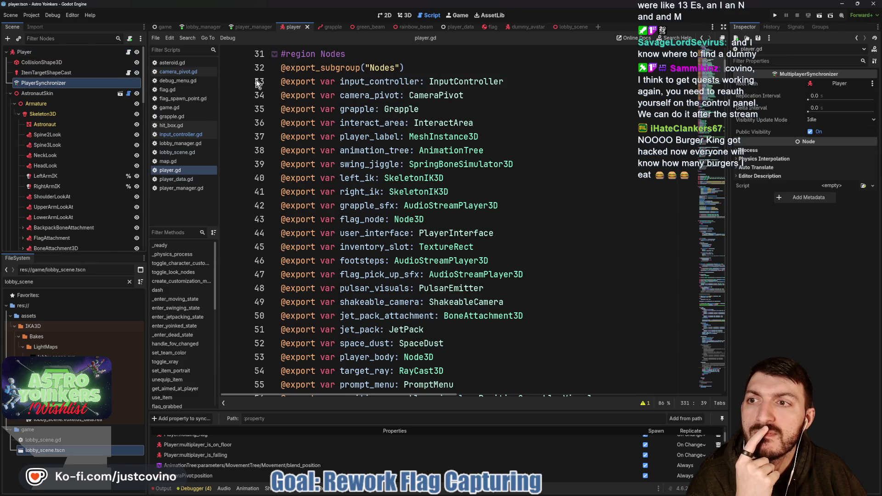
{"action": "left_click", "coordinate": [50, 53]}
- Fold the #region Nodes block in player.gd
{"action": "left_click", "coordinate": [130, 52]}
{"action": "left_click", "coordinate": [274, 54]}
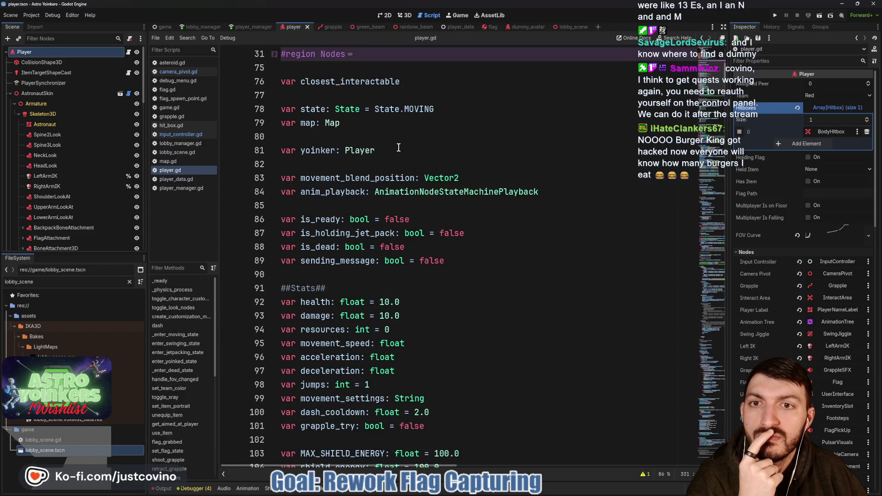
{"action": "scroll", "coordinate": [401, 219], "scroll_direction": "down", "scroll_amount": 15}
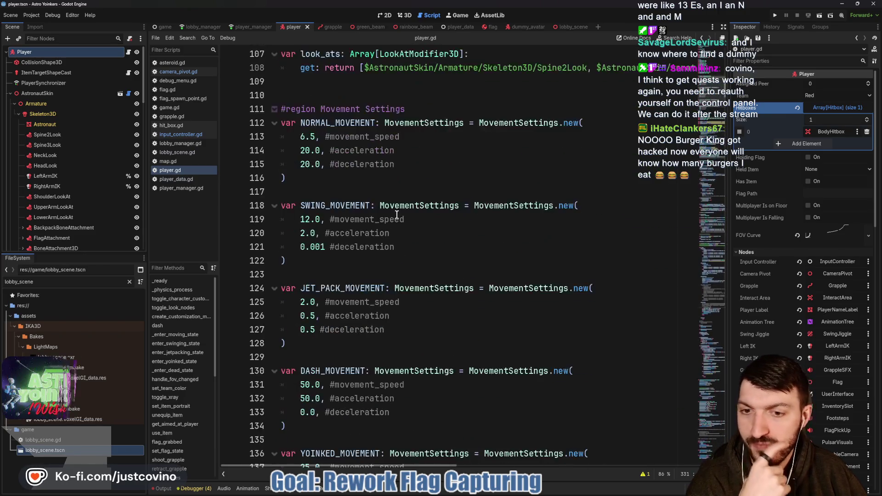
{"action": "scroll", "coordinate": [321, 202], "scroll_direction": "down", "scroll_amount": 5}
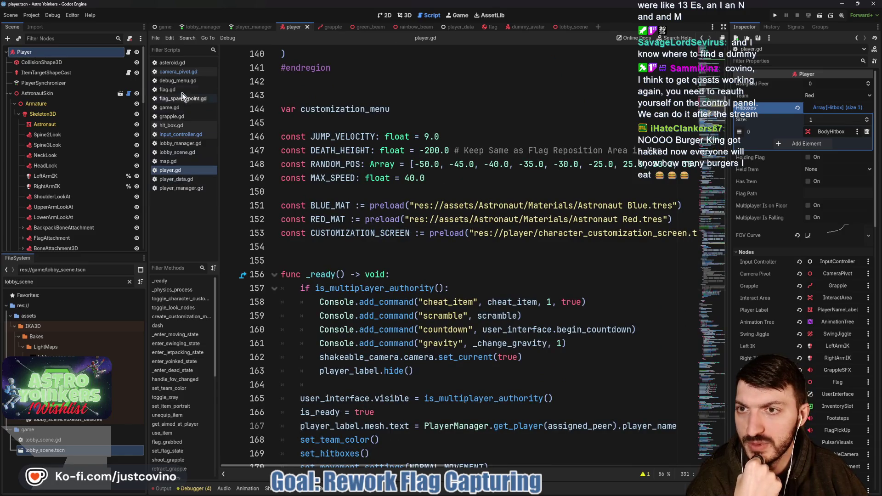
- Review grapple.gd's Type.PLAYER yoink code, then return to player.gd's hitbox code
{"action": "left_click", "coordinate": [178, 117]}
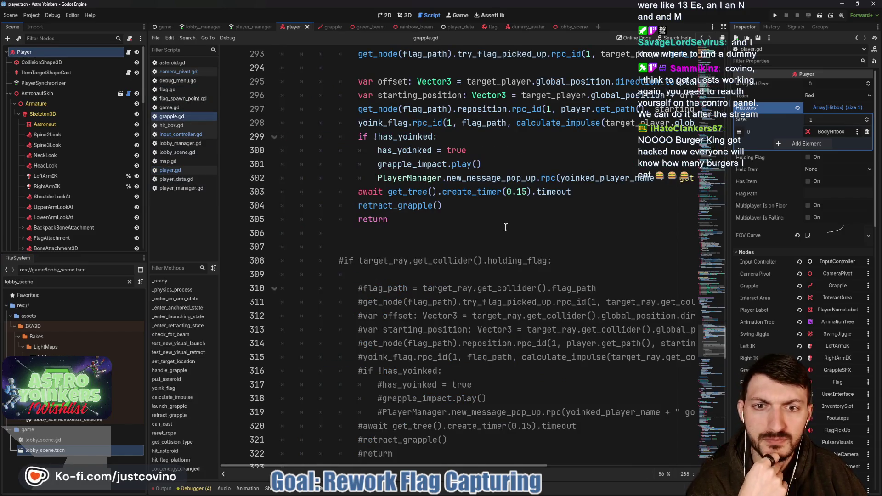
{"action": "scroll", "coordinate": [505, 228], "scroll_direction": "up", "scroll_amount": 7}
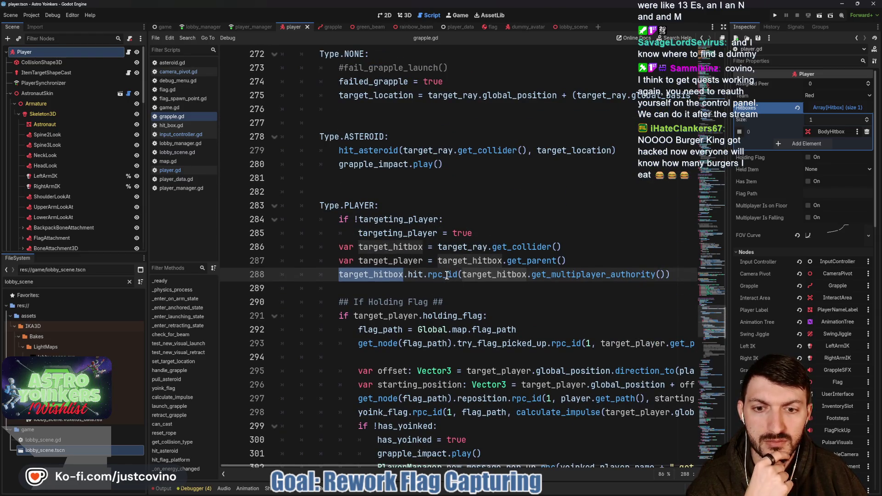
{"action": "scroll", "coordinate": [447, 275], "scroll_direction": "down", "scroll_amount": 2}
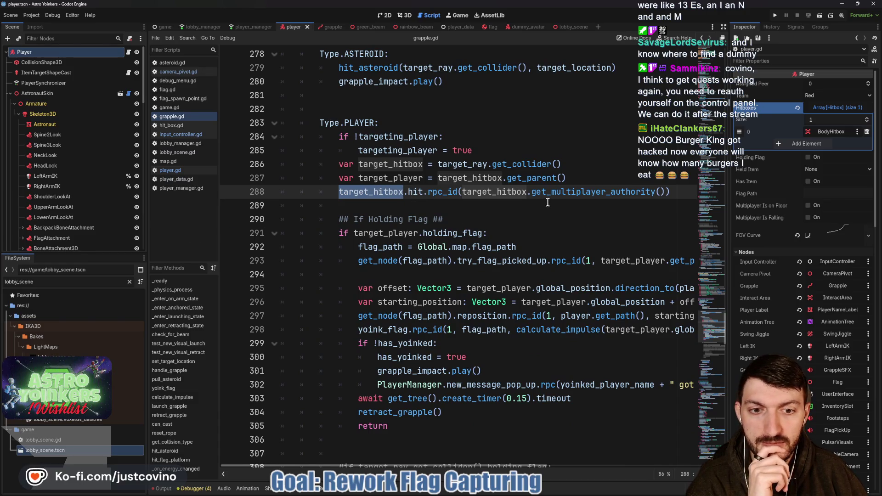
{"action": "scroll", "coordinate": [548, 203], "scroll_direction": "down", "scroll_amount": 1}
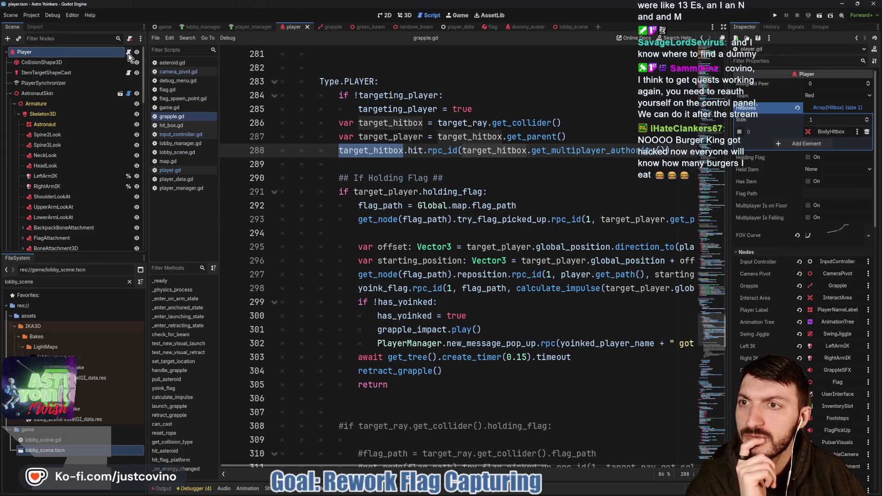
{"action": "key", "text": "alt+Left"}
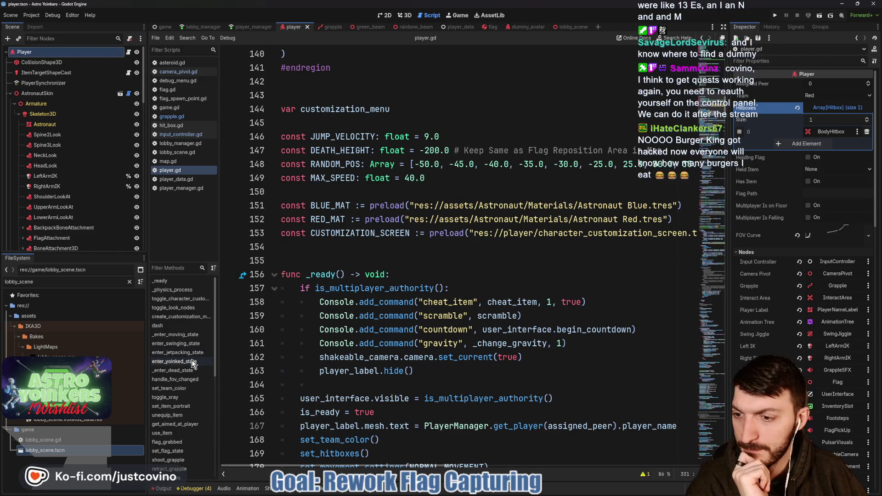
{"action": "scroll", "coordinate": [169, 391], "scroll_direction": "down", "scroll_amount": 3}
{"action": "left_click", "coordinate": [181, 427]}
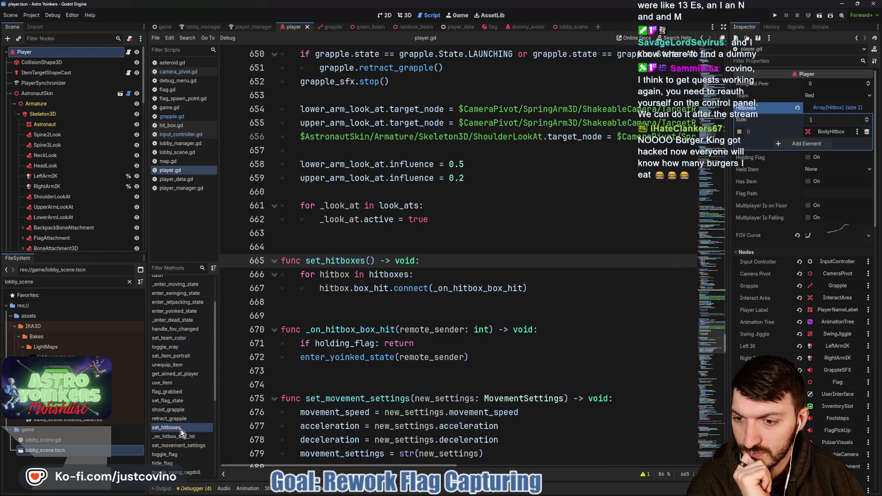
{"action": "scroll", "coordinate": [401, 301], "scroll_direction": "down", "scroll_amount": 3}
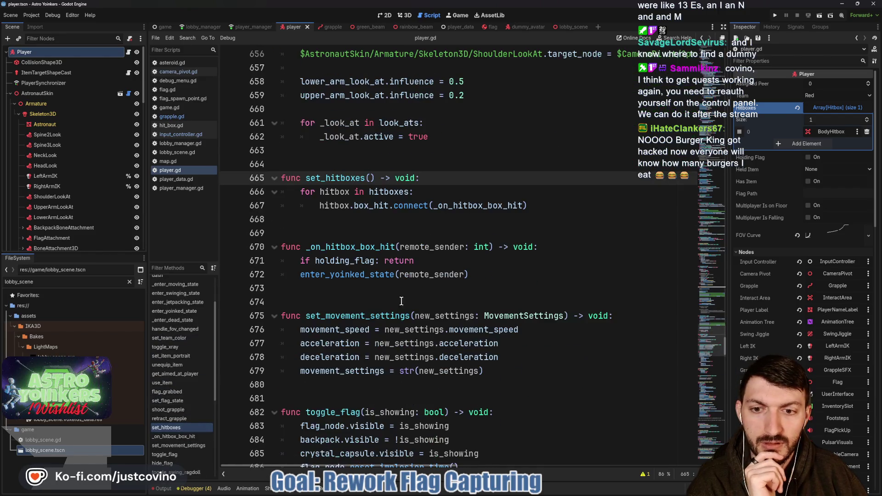
{"action": "left_click", "coordinate": [357, 275]}
{"action": "double_click", "coordinate": [352, 275]}
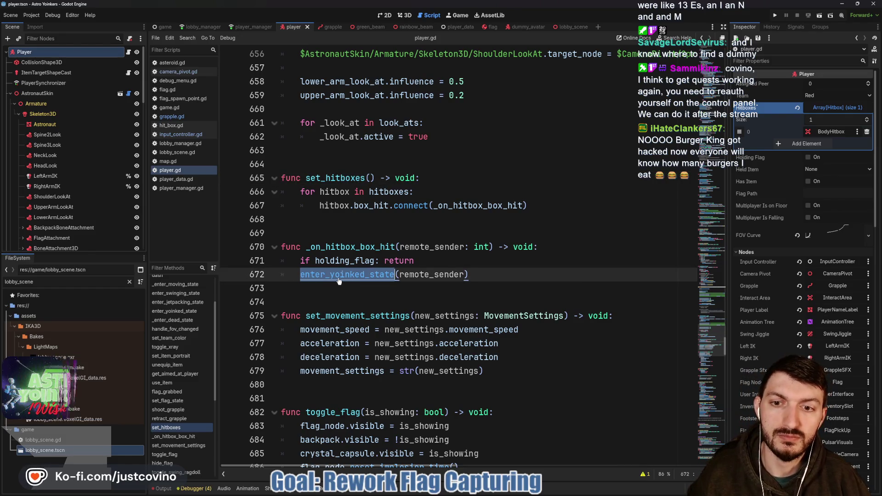
{"action": "left_click", "coordinate": [338, 278], "text": "ctrl"}
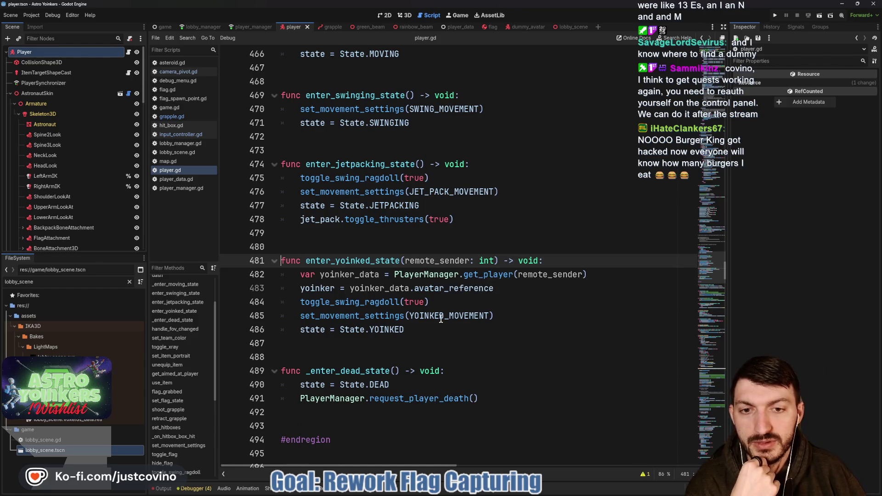
{"action": "mouse_move", "coordinate": [429, 314]}
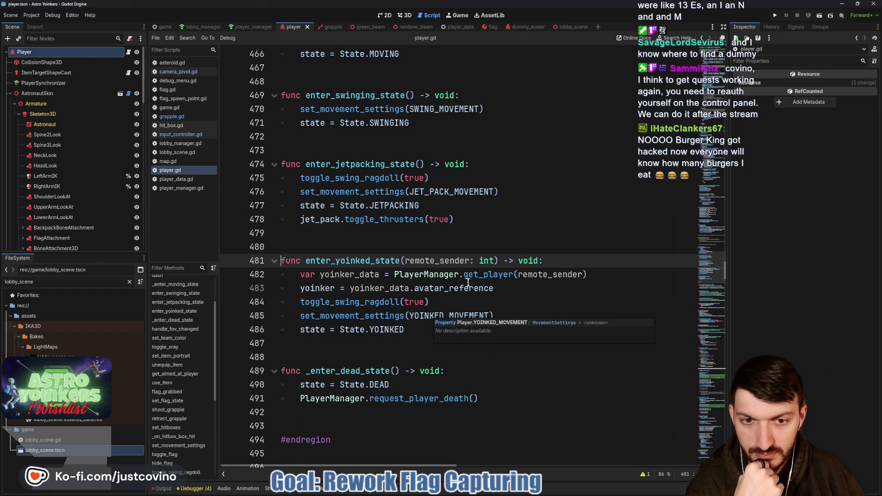
{"action": "mouse_move", "coordinate": [489, 288]}
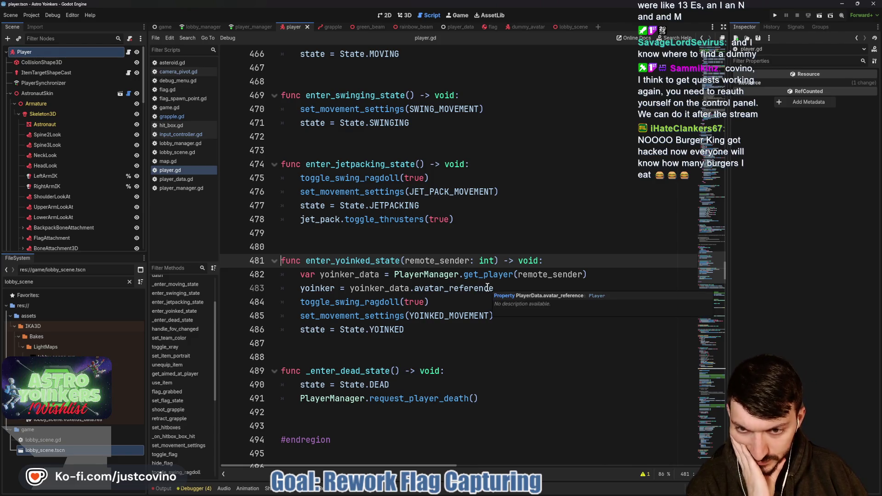
{"action": "double_click", "coordinate": [399, 312]}
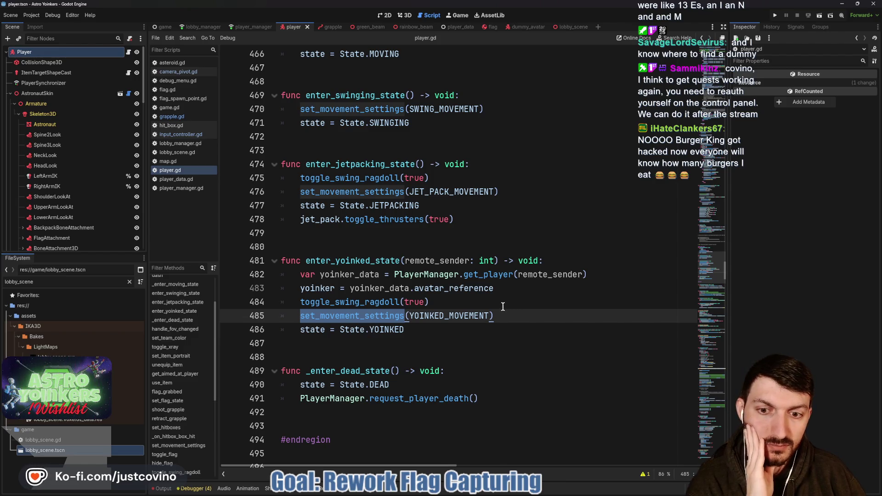
{"action": "scroll", "coordinate": [469, 296], "scroll_direction": "up", "scroll_amount": 15}
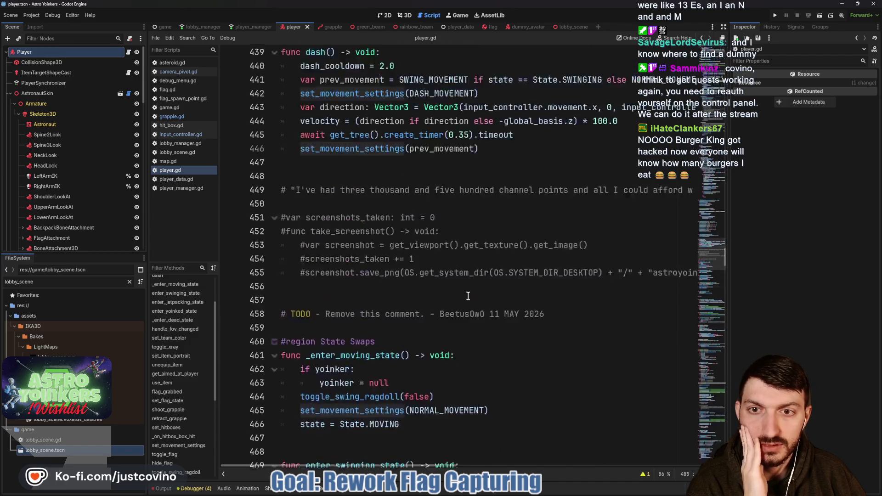
{"action": "scroll", "coordinate": [460, 301], "scroll_direction": "up", "scroll_amount": 15}
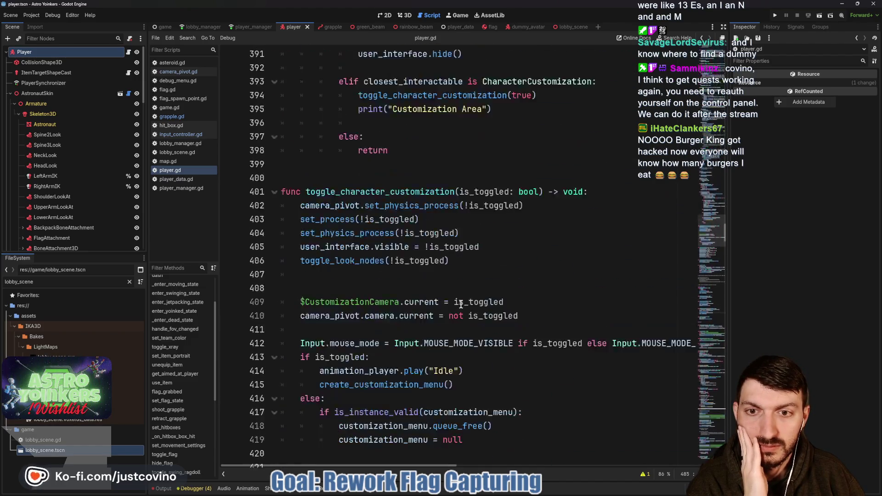
{"action": "scroll", "coordinate": [458, 308], "scroll_direction": "up", "scroll_amount": 13}
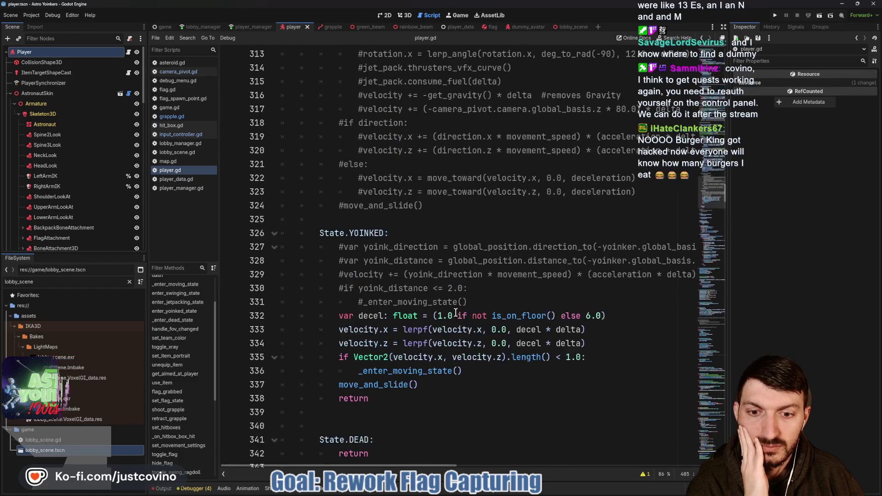
{"action": "scroll", "coordinate": [455, 312], "scroll_direction": "down", "scroll_amount": 1}
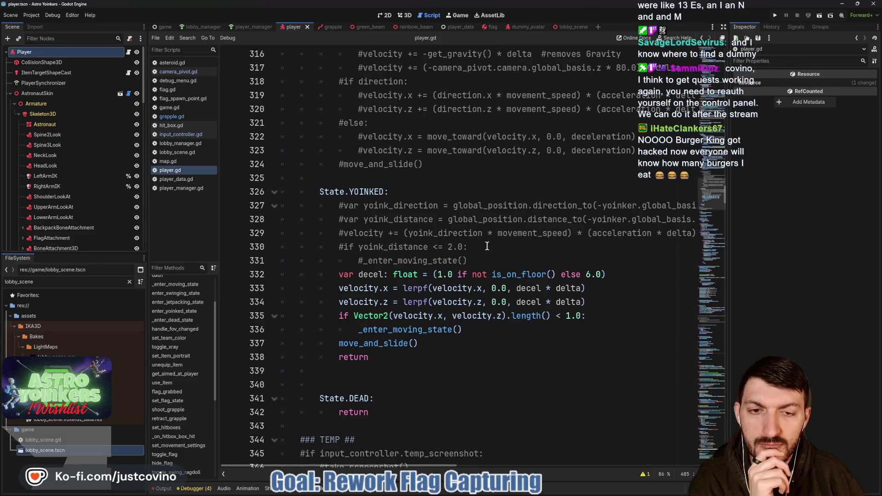
- Uncomment the yoink direction and velocity lines 327–329, keep yoink_distance commented, and save player.gd
{"action": "left_click_drag", "start_coordinate": [487, 247], "coordinate": [281, 205]}
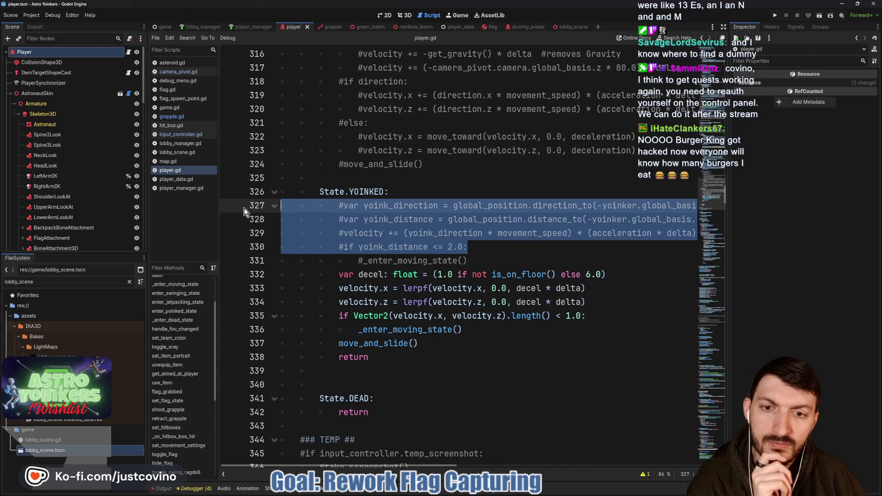
{"action": "left_click", "coordinate": [478, 257]}
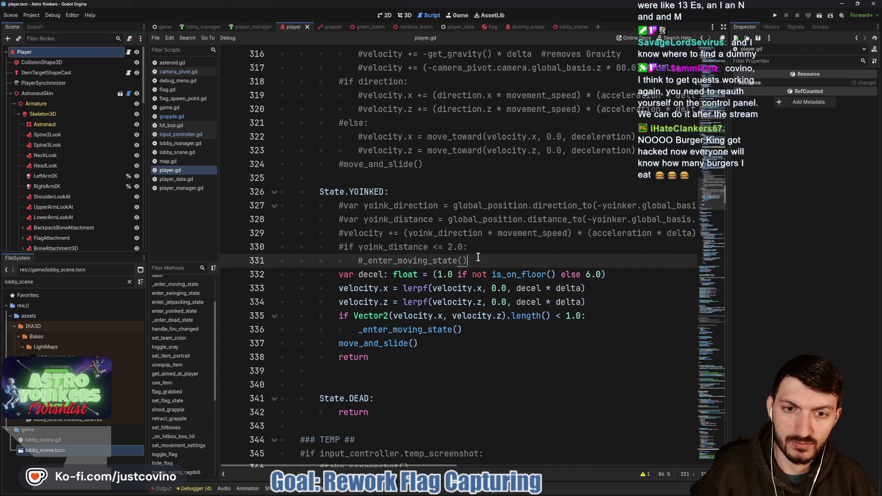
{"action": "left_click_drag", "start_coordinate": [337, 206], "coordinate": [686, 238]}
{"action": "key", "text": "ctrl+k"}
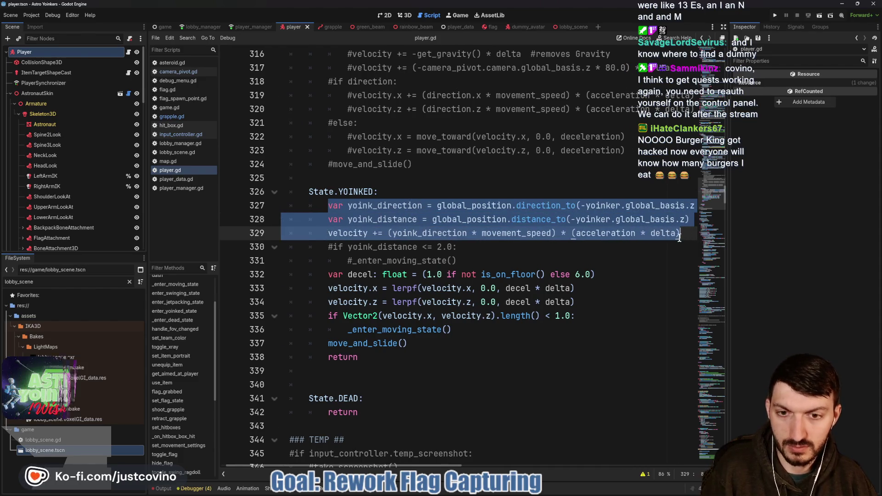
{"action": "left_click", "coordinate": [497, 251]}
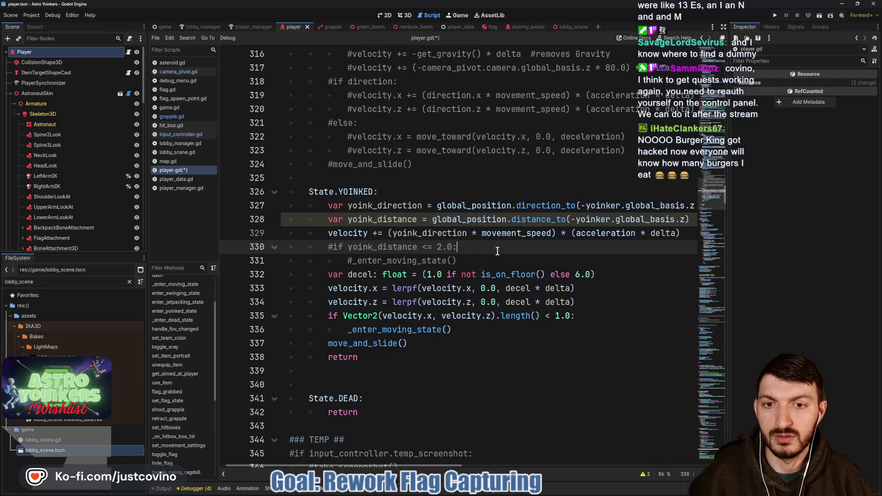
{"action": "left_click", "coordinate": [328, 220]}
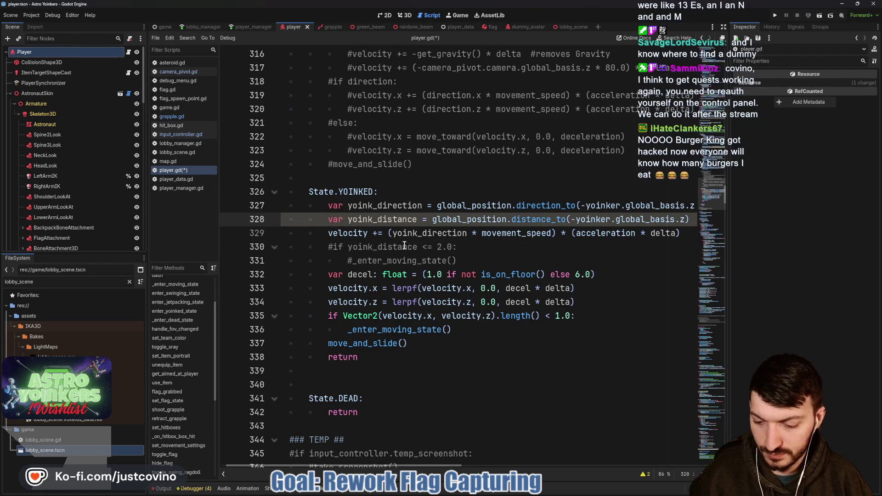
{"action": "key", "text": "ctrl+k"}
{"action": "key", "text": "ctrl+s"}
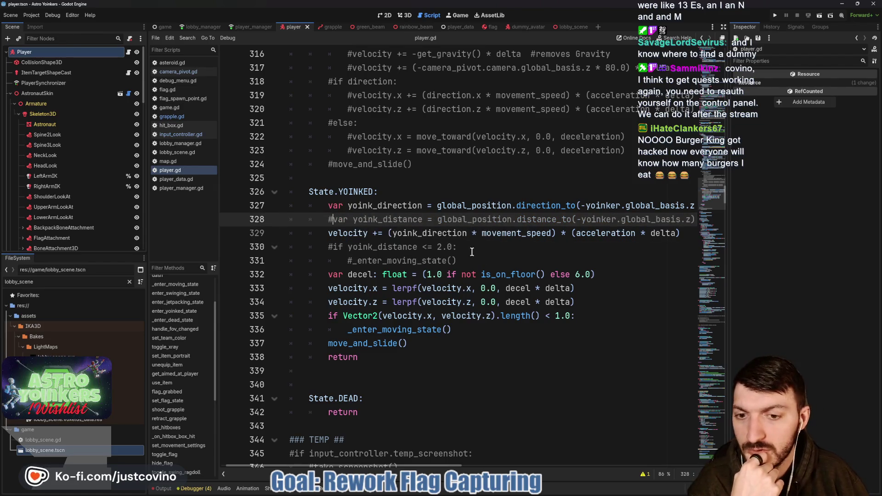
{"action": "left_click", "coordinate": [180, 117]}
- Scroll grapple.gd to retract_grapple, show the Output log, and start a Find in Files search
{"action": "scroll", "coordinate": [434, 198], "scroll_direction": "down", "scroll_amount": 1}
{"action": "scroll", "coordinate": [431, 180], "scroll_direction": "up", "scroll_amount": 1}
{"action": "scroll", "coordinate": [431, 180], "scroll_direction": "up", "scroll_amount": 9}
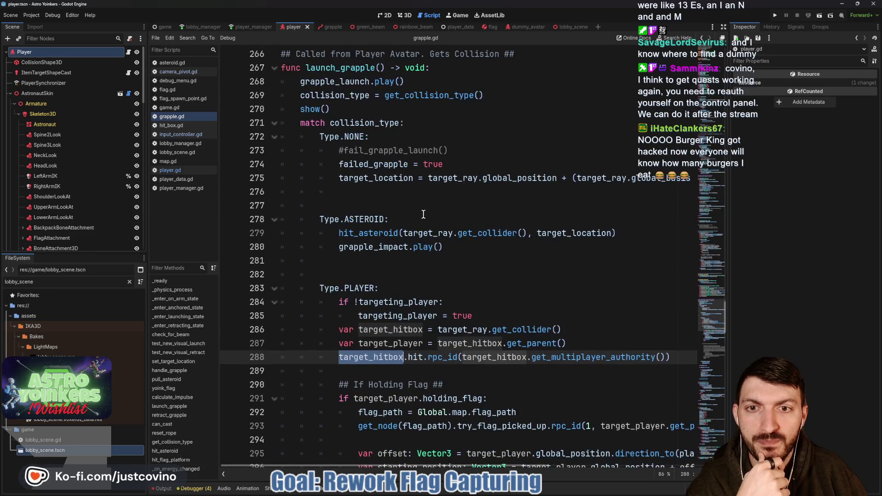
{"action": "scroll", "coordinate": [420, 227], "scroll_direction": "down", "scroll_amount": 20}
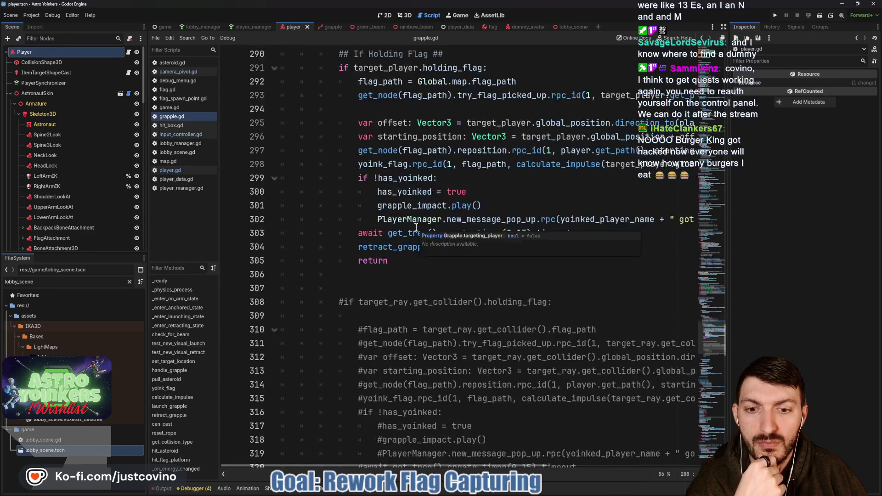
{"action": "scroll", "coordinate": [416, 227], "scroll_direction": "down", "scroll_amount": 3}
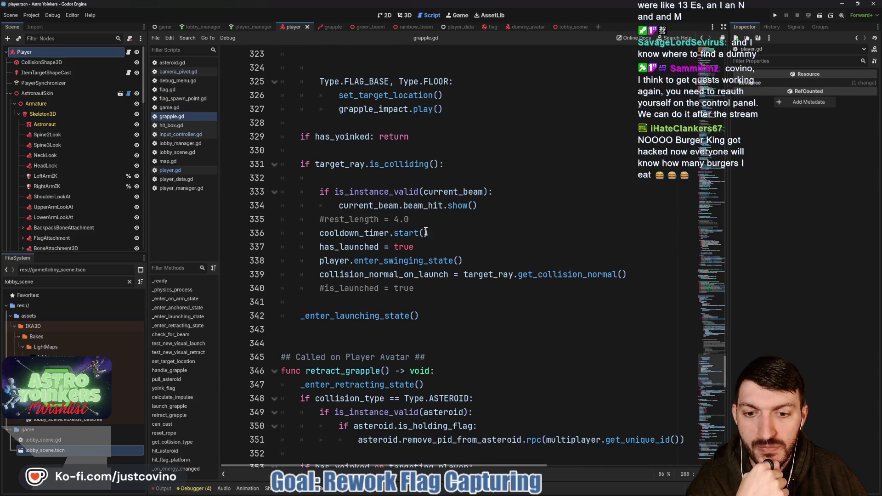
{"action": "scroll", "coordinate": [428, 232], "scroll_direction": "down", "scroll_amount": 2}
{"action": "left_click", "coordinate": [162, 488]}
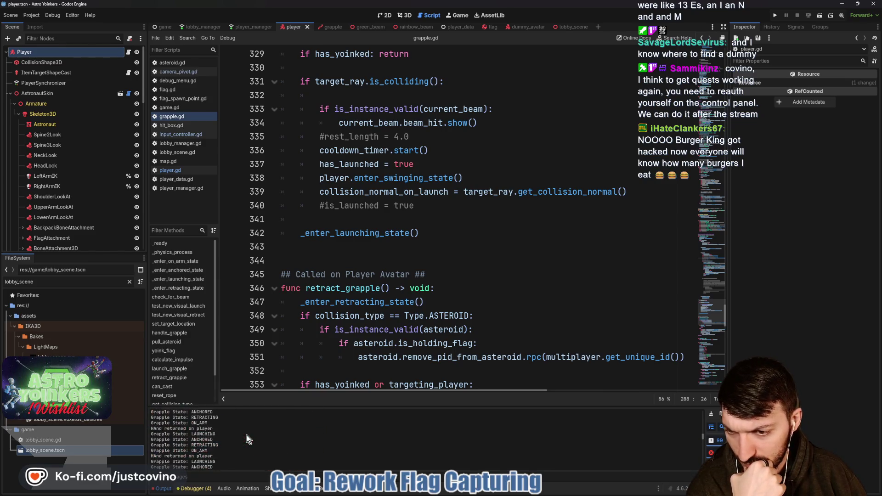
{"action": "left_click", "coordinate": [197, 443]}
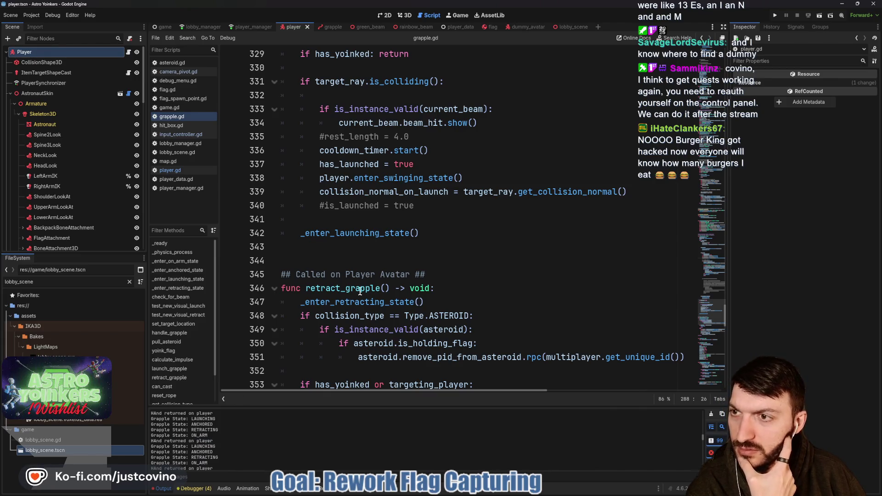
{"action": "left_click", "coordinate": [372, 247]}
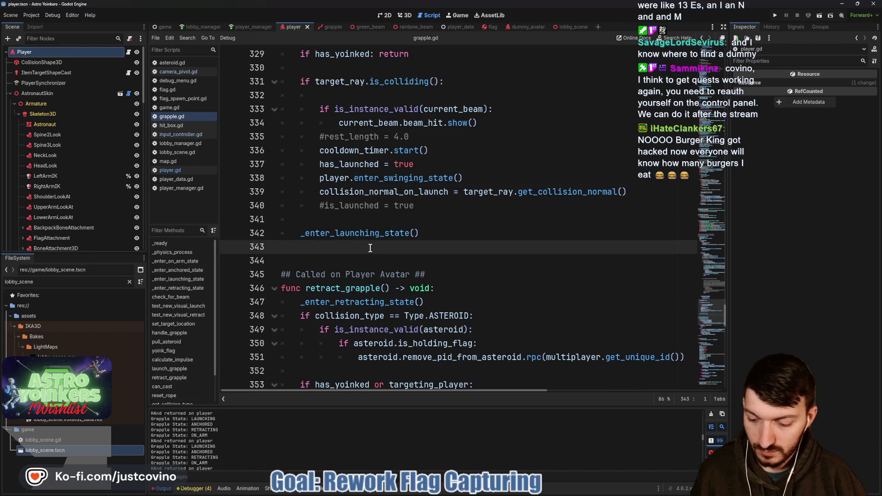
{"action": "key", "text": "ctrl+shift+f"}
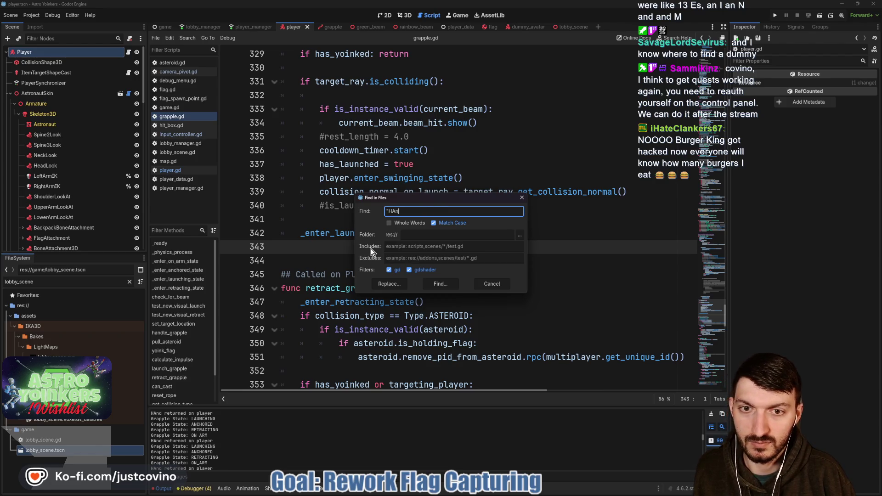
{"action": "type", "text": "d"}
{"action": "left_click", "coordinate": [438, 284]}
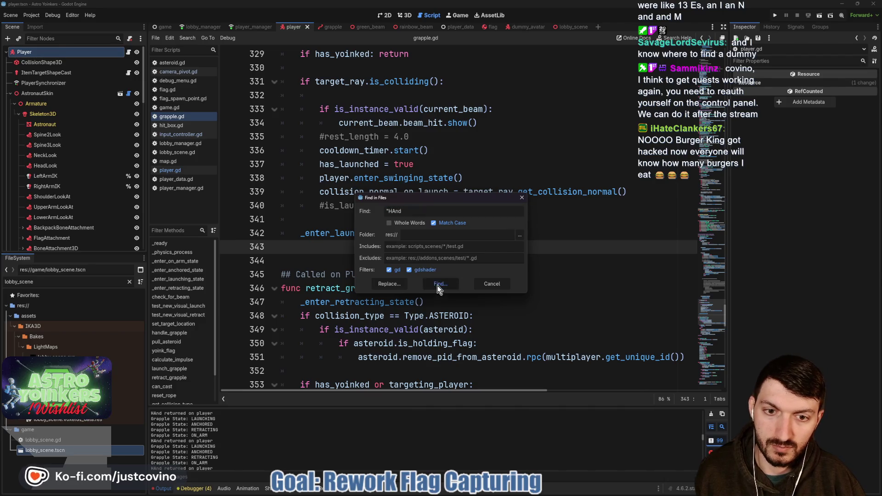
{"action": "left_click", "coordinate": [351, 318]}
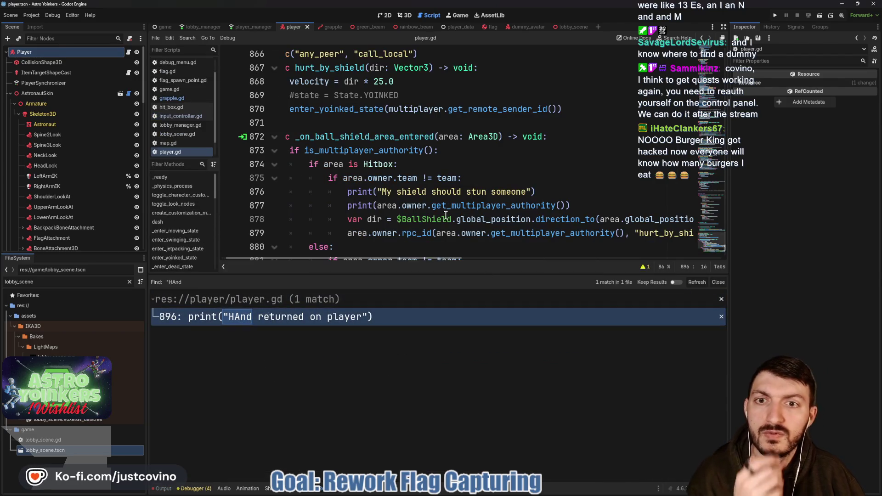
{"action": "left_click_drag", "start_coordinate": [409, 276], "coordinate": [404, 378]}
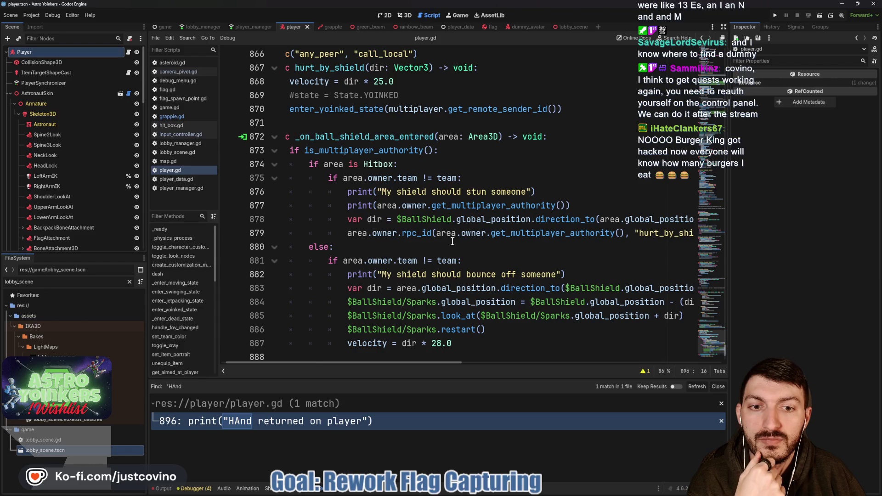
{"action": "scroll", "coordinate": [452, 241], "scroll_direction": "up", "scroll_amount": 1}
{"action": "scroll", "coordinate": [452, 241], "scroll_direction": "up", "scroll_amount": 2}
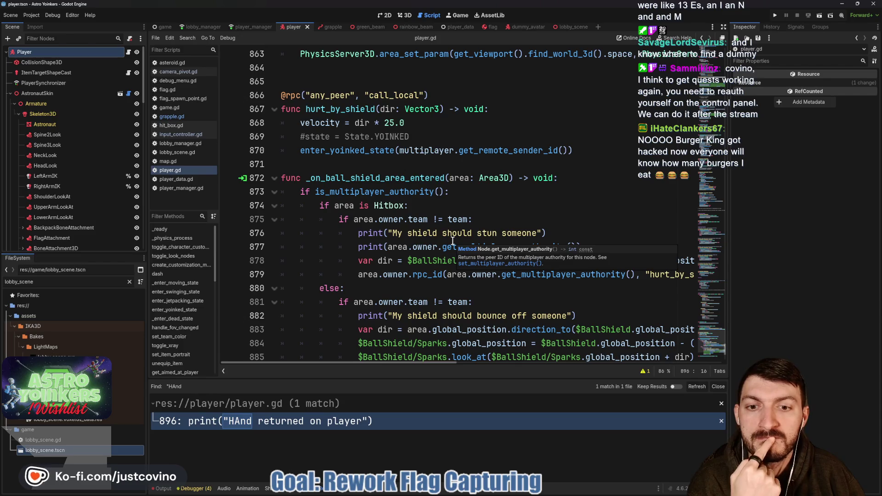
{"action": "scroll", "coordinate": [453, 241], "scroll_direction": "down", "scroll_amount": 2}
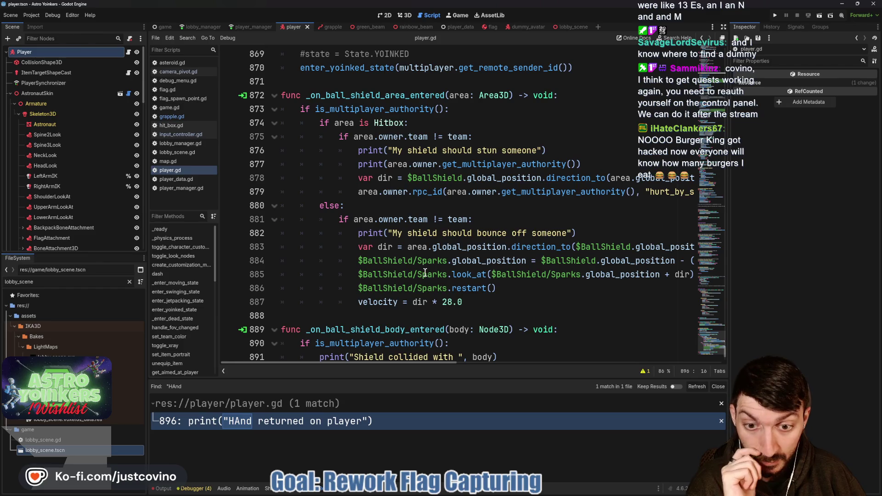
{"action": "scroll", "coordinate": [425, 271], "scroll_direction": "down", "scroll_amount": 3}
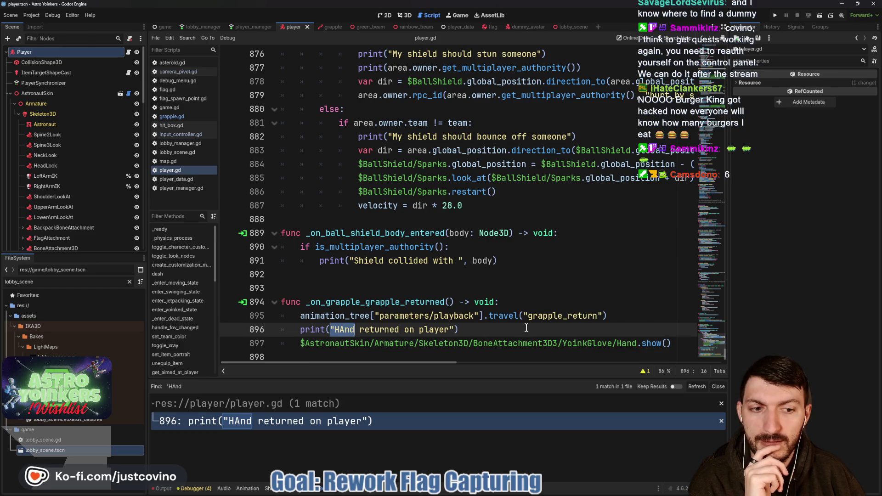
{"action": "left_click", "coordinate": [465, 334]}
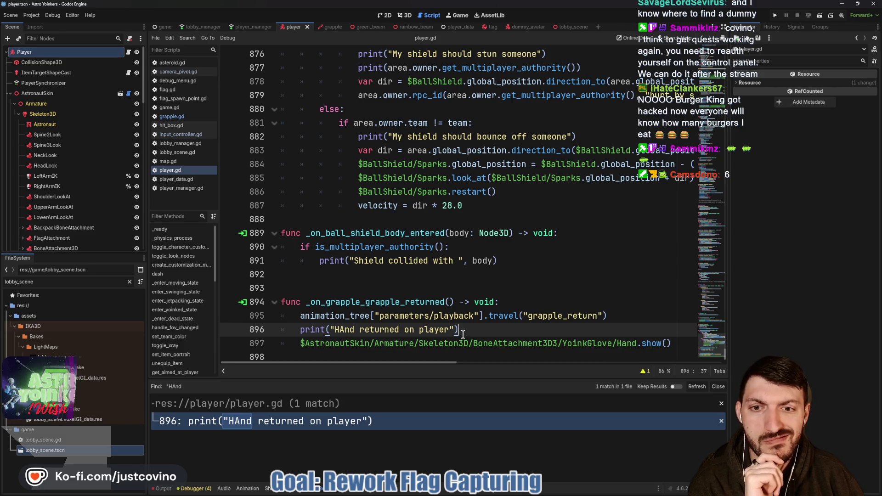
{"action": "scroll", "coordinate": [462, 326], "scroll_direction": "up", "scroll_amount": 10}
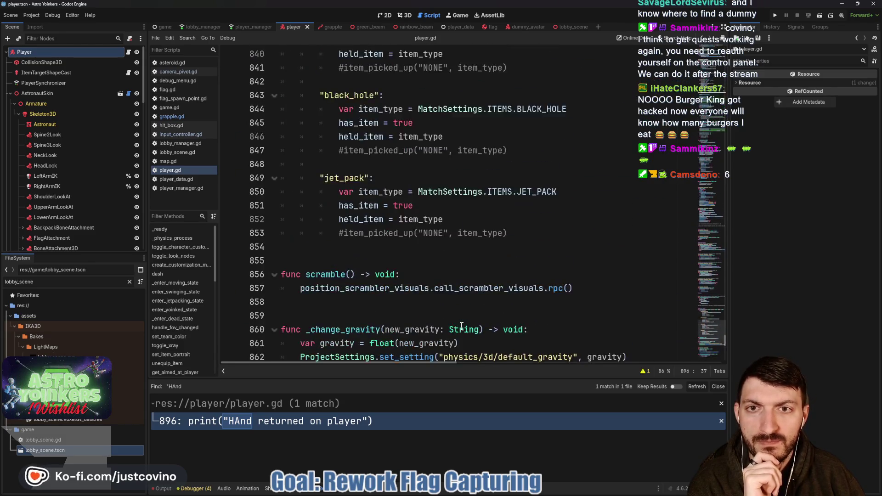
{"action": "scroll", "coordinate": [436, 294], "scroll_direction": "up", "scroll_amount": 5}
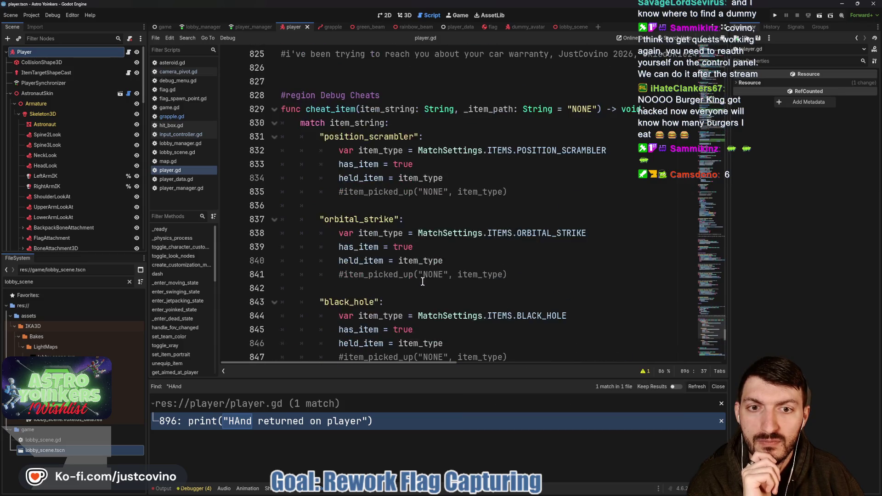
{"action": "scroll", "coordinate": [422, 283], "scroll_direction": "up", "scroll_amount": 6}
{"action": "scroll", "coordinate": [419, 285], "scroll_direction": "down", "scroll_amount": 5}
{"action": "scroll", "coordinate": [419, 284], "scroll_direction": "down", "scroll_amount": 14}
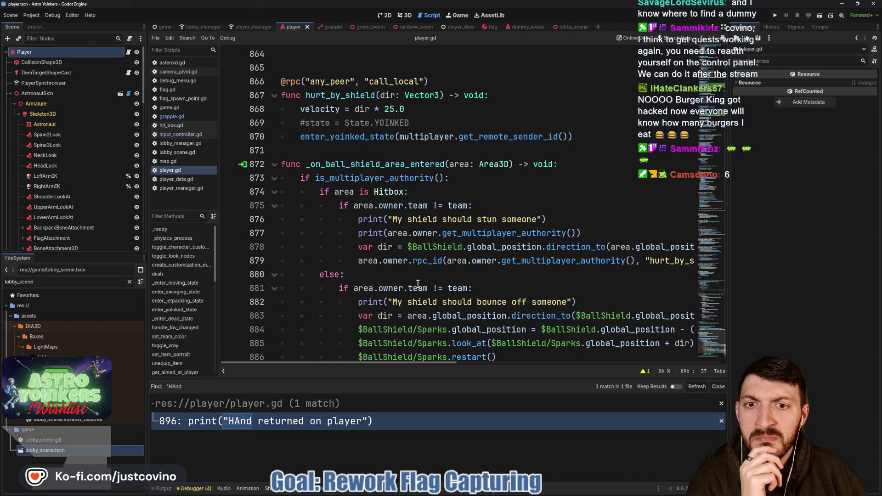
{"action": "scroll", "coordinate": [418, 284], "scroll_direction": "down", "scroll_amount": 2}
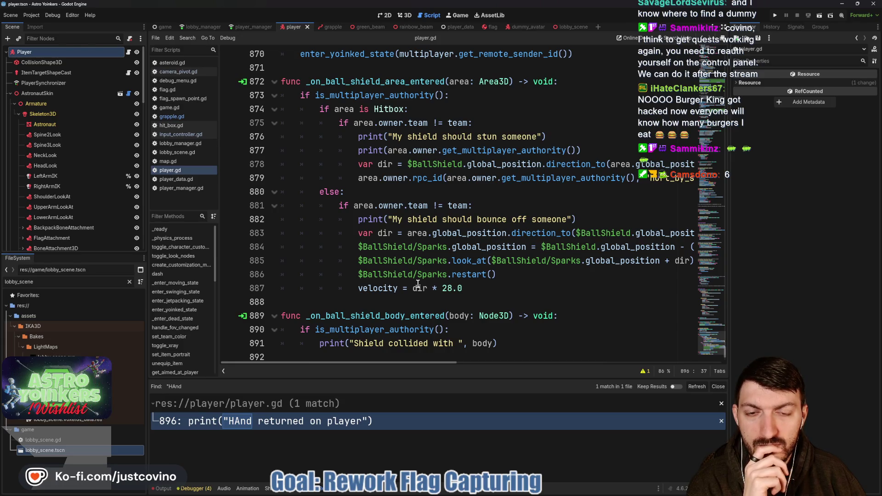
- After reviewing _on_grapple_grapple_returned, insert a blank line below hurt_by_shield in player.gd
{"action": "scroll", "coordinate": [418, 284], "scroll_direction": "down", "scroll_amount": 2}
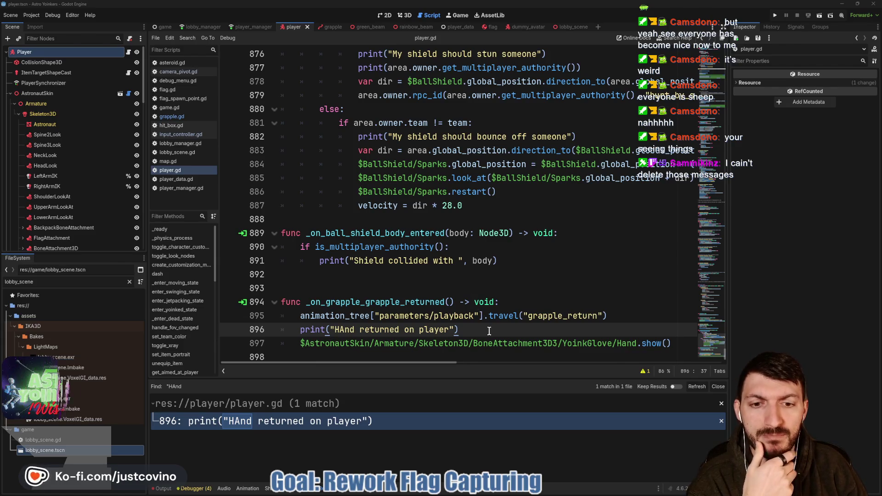
{"action": "double_click", "coordinate": [390, 304]}
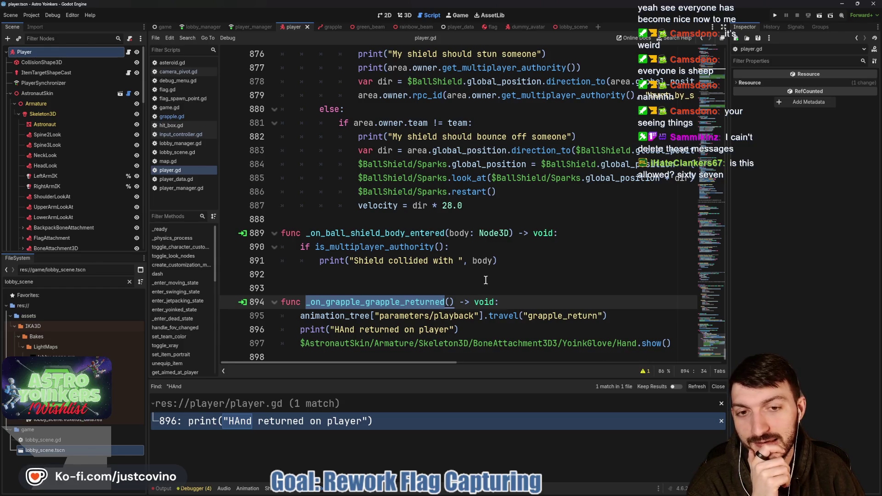
{"action": "left_click", "coordinate": [468, 205]}
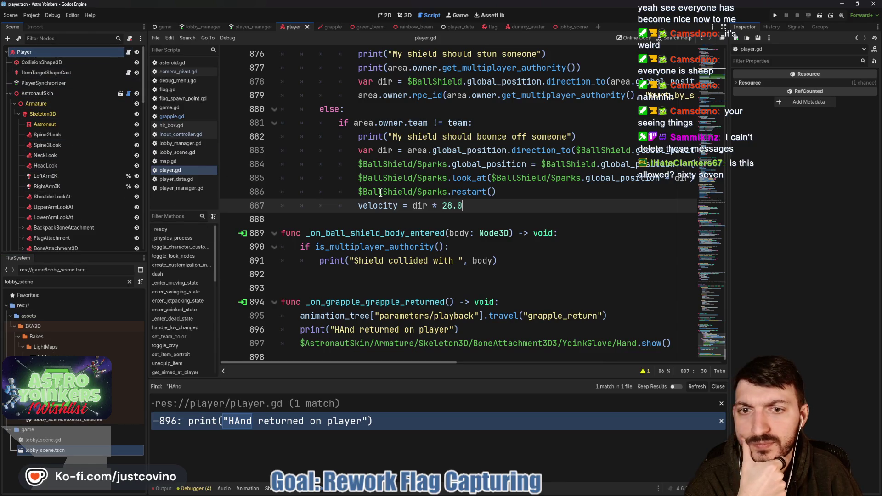
{"action": "scroll", "coordinate": [403, 227], "scroll_direction": "up", "scroll_amount": 2}
{"action": "scroll", "coordinate": [404, 227], "scroll_direction": "up", "scroll_amount": 5}
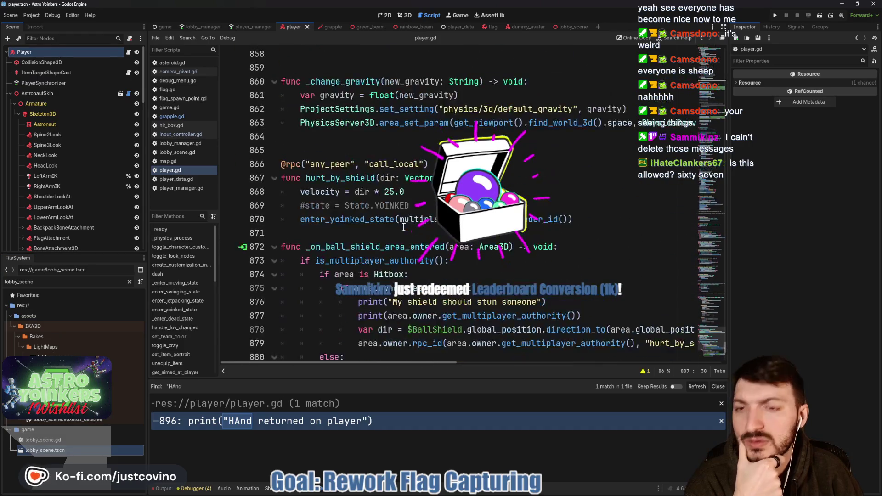
{"action": "left_click", "coordinate": [330, 275]}
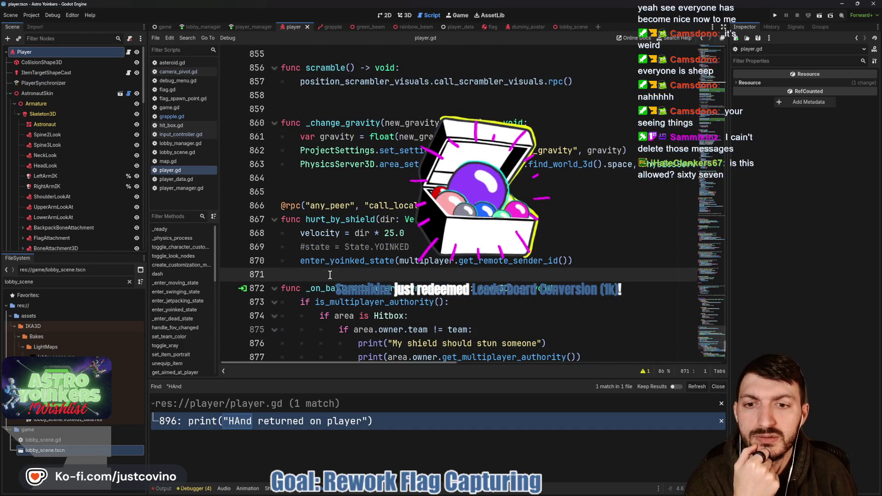
{"action": "key", "text": "Return"}
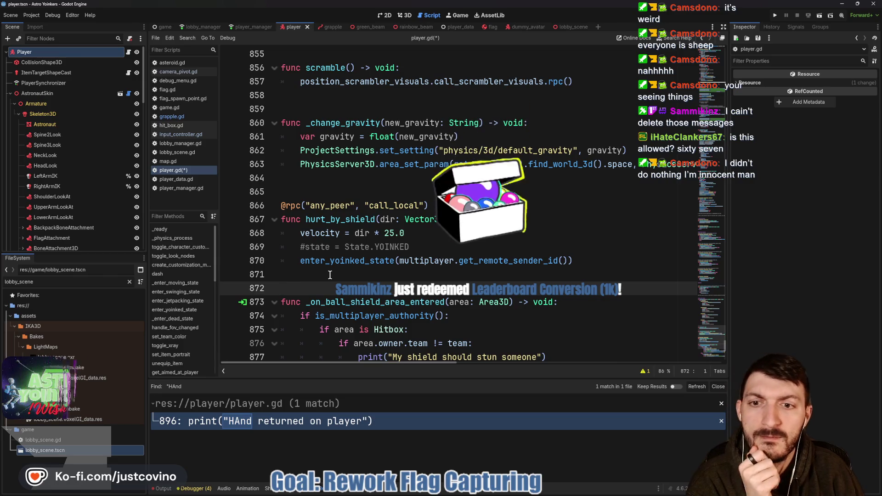
{"action": "double_click", "coordinate": [340, 219]}
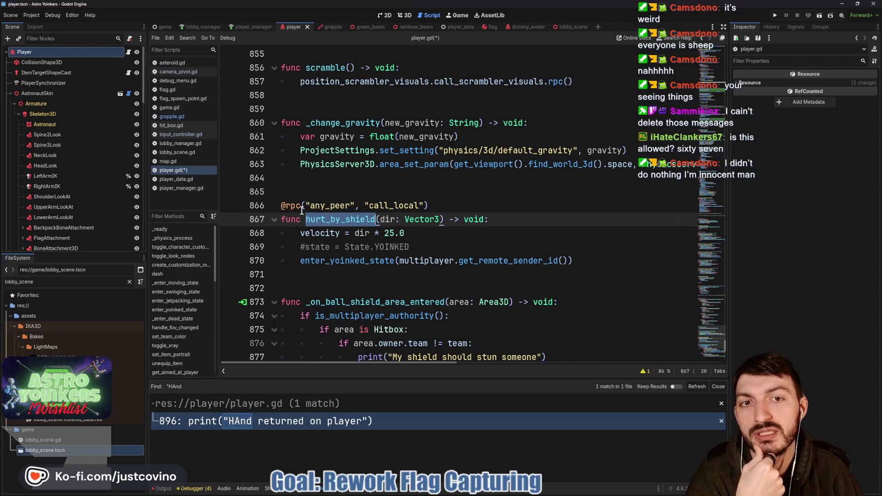
{"action": "scroll", "coordinate": [324, 190], "scroll_direction": "up", "scroll_amount": 2}
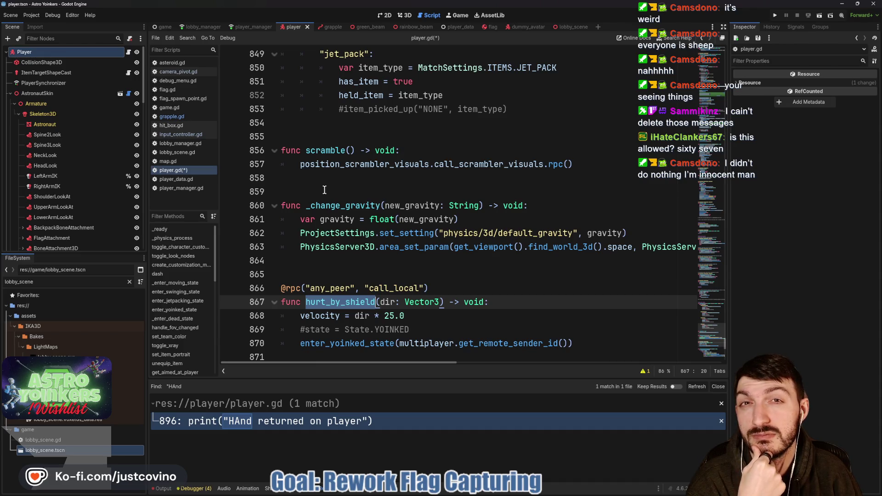
{"action": "scroll", "coordinate": [334, 205], "scroll_direction": "up", "scroll_amount": 3}
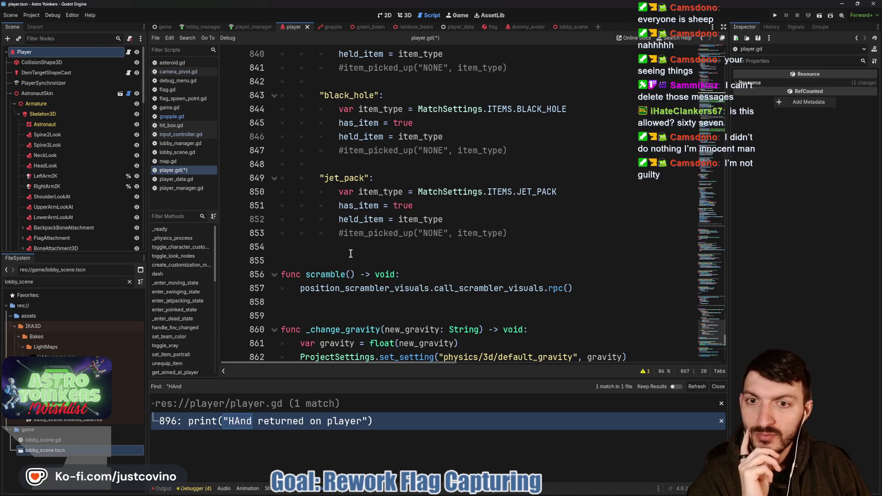
{"action": "scroll", "coordinate": [351, 254], "scroll_direction": "up", "scroll_amount": 6}
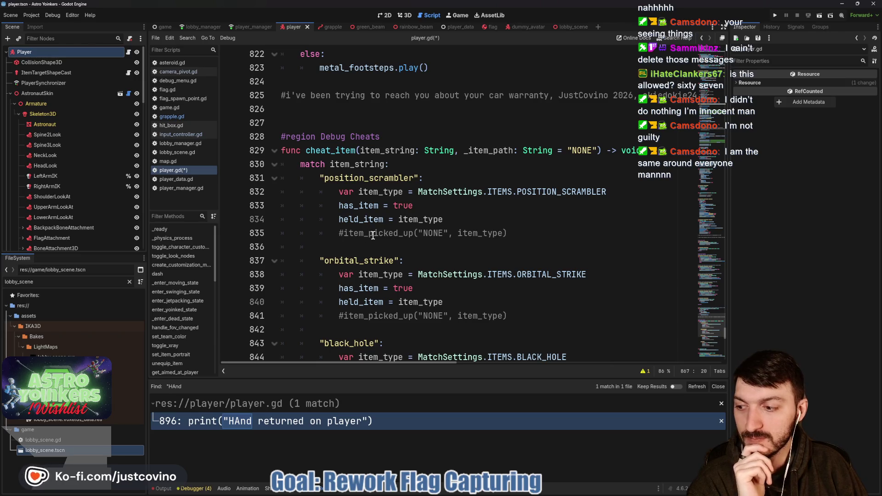
{"action": "scroll", "coordinate": [373, 236], "scroll_direction": "down", "scroll_amount": 13}
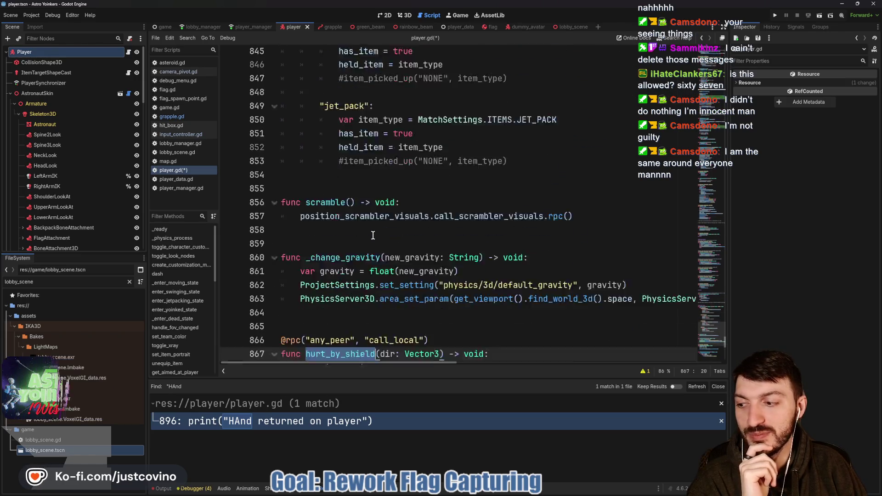
{"action": "left_click", "coordinate": [353, 196]}
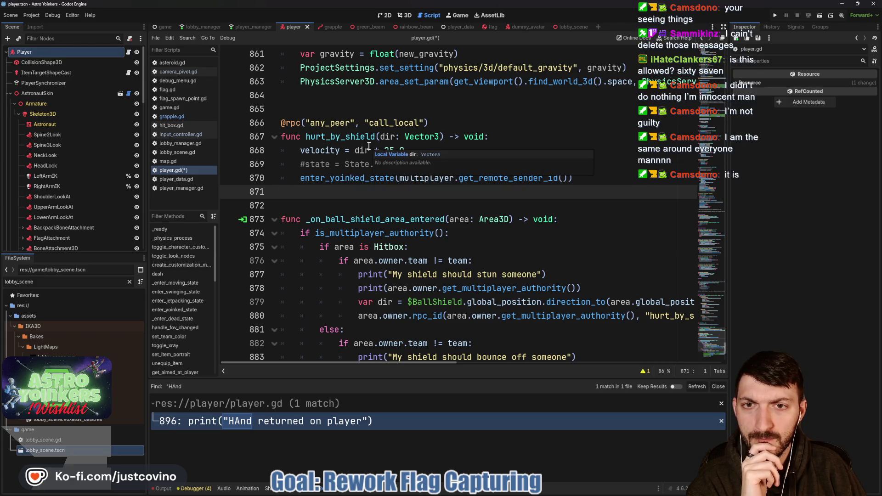
{"action": "double_click", "coordinate": [342, 136]}
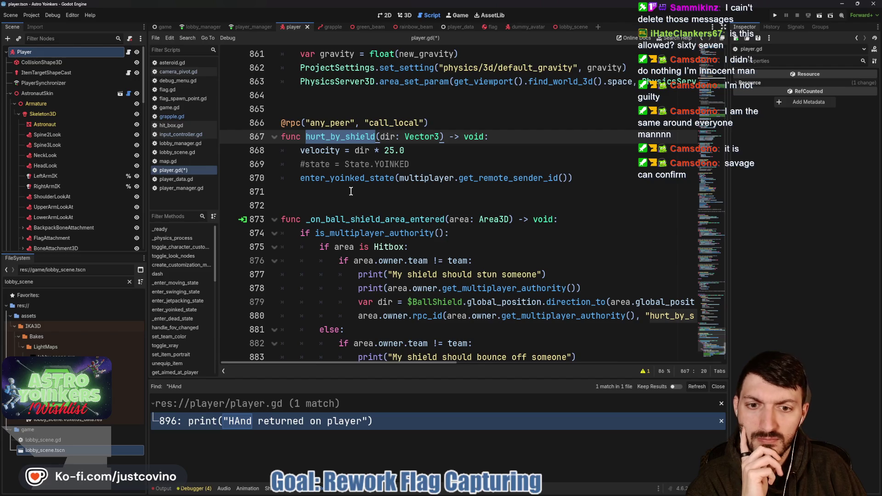
{"action": "scroll", "coordinate": [351, 191], "scroll_direction": "down", "scroll_amount": 4}
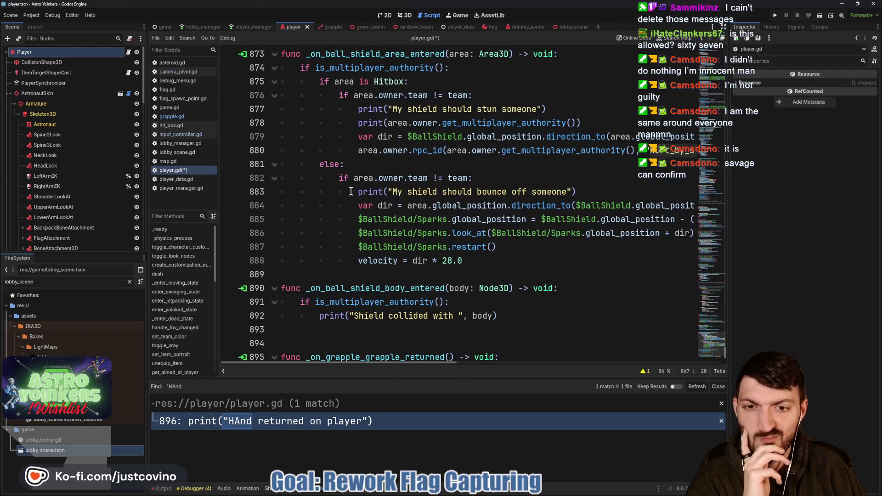
{"action": "scroll", "coordinate": [351, 191], "scroll_direction": "down", "scroll_amount": 2}
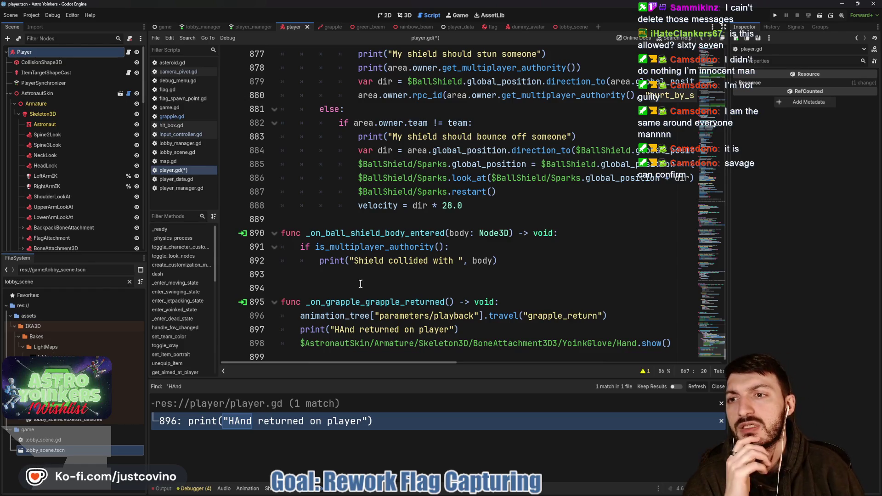
- Delete pull lines 327–331 and the leftover blank line under State.YOINKED, then save player.gd
{"action": "scroll", "coordinate": [361, 190], "scroll_direction": "up", "scroll_amount": 10}
{"action": "scroll", "coordinate": [362, 190], "scroll_direction": "up", "scroll_amount": 15}
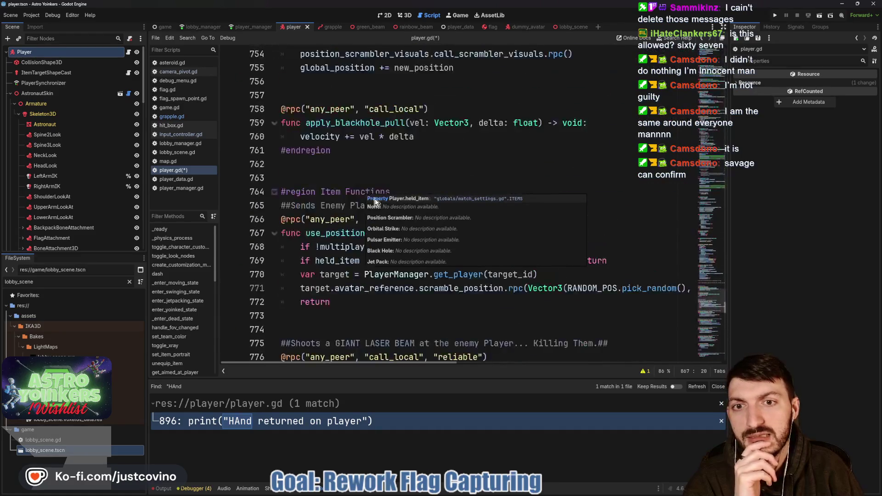
{"action": "scroll", "coordinate": [413, 171], "scroll_direction": "up", "scroll_amount": 4}
{"action": "scroll", "coordinate": [412, 171], "scroll_direction": "up", "scroll_amount": 15}
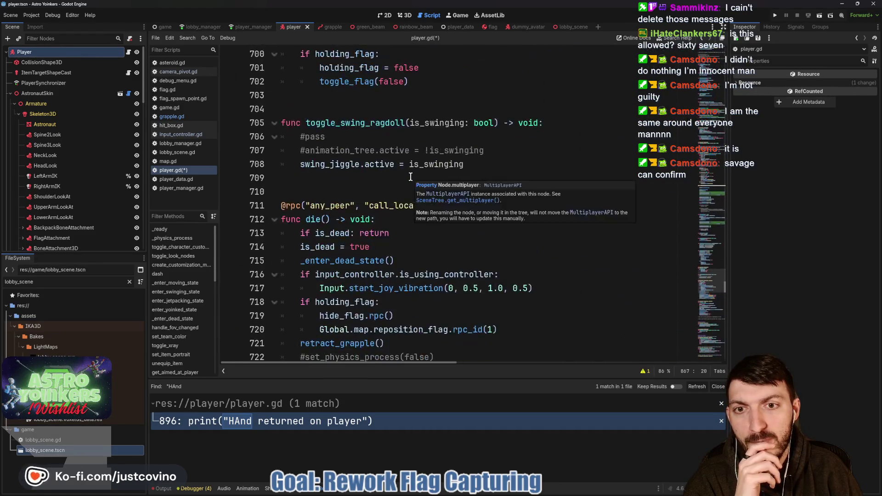
{"action": "scroll", "coordinate": [409, 177], "scroll_direction": "up", "scroll_amount": 15}
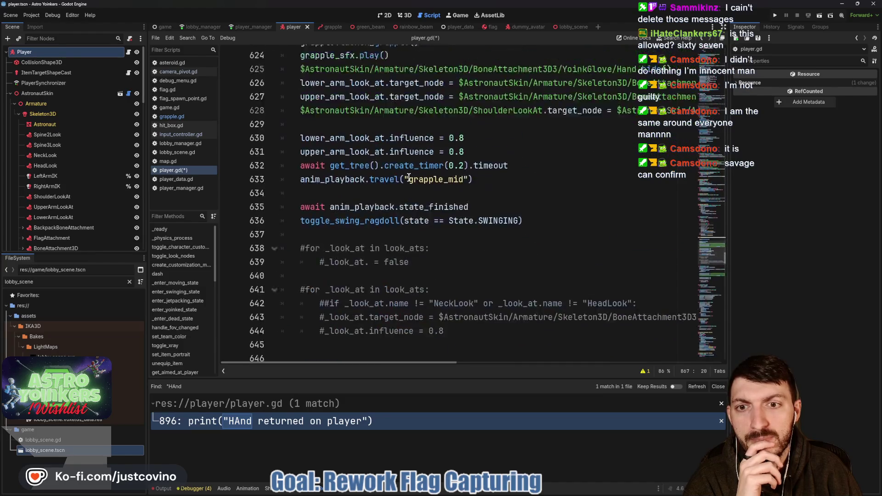
{"action": "scroll", "coordinate": [409, 177], "scroll_direction": "up", "scroll_amount": 20}
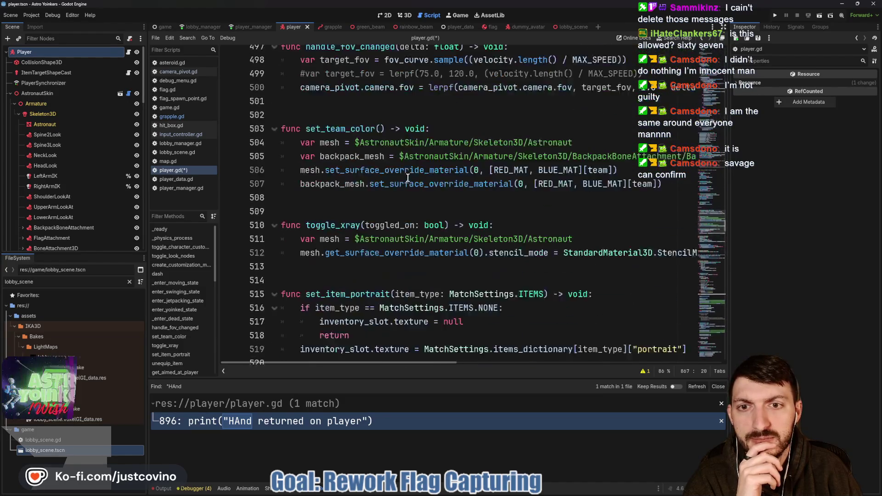
{"action": "scroll", "coordinate": [407, 179], "scroll_direction": "up", "scroll_amount": 8}
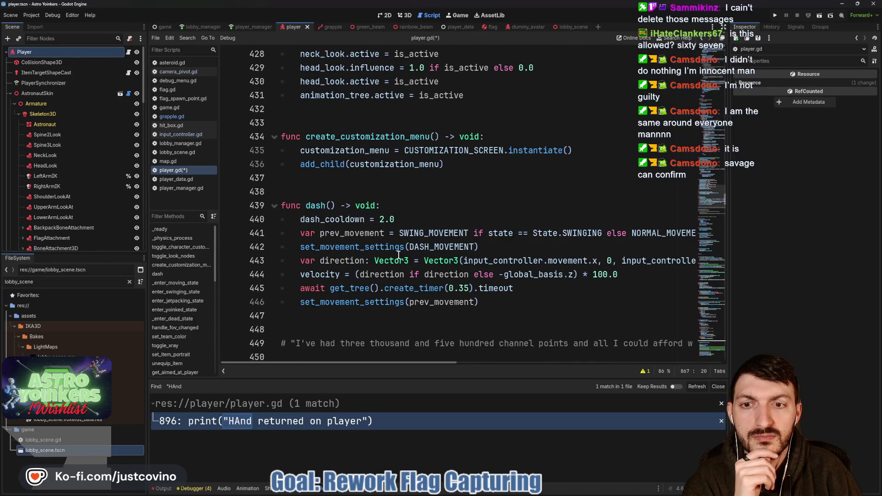
{"action": "scroll", "coordinate": [404, 248], "scroll_direction": "up", "scroll_amount": 5}
{"action": "scroll", "coordinate": [404, 247], "scroll_direction": "up", "scroll_amount": 1}
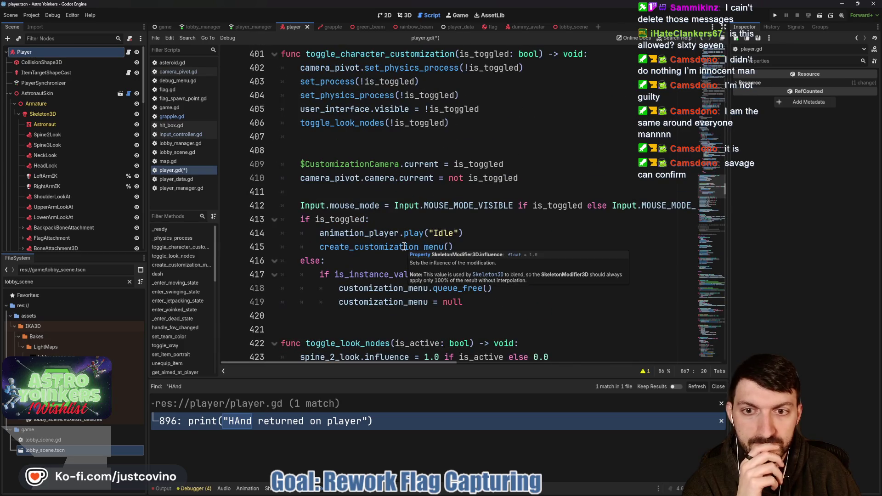
{"action": "scroll", "coordinate": [404, 247], "scroll_direction": "up", "scroll_amount": 4}
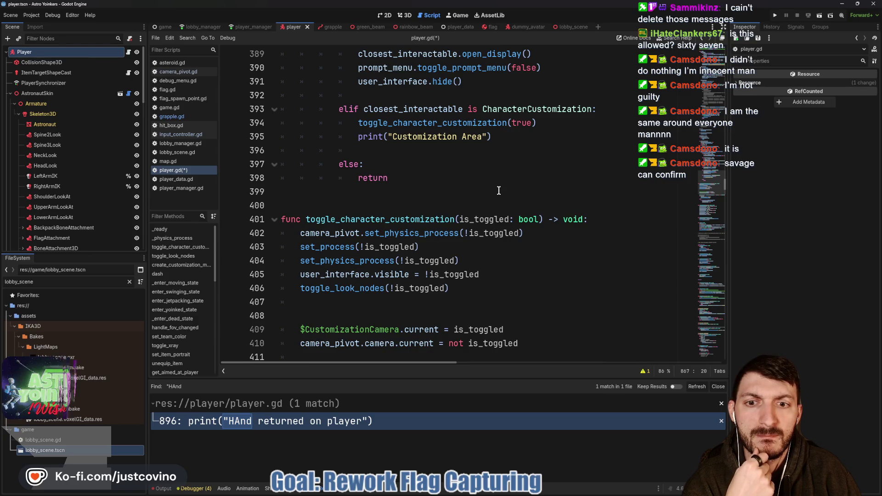
{"action": "scroll", "coordinate": [491, 197], "scroll_direction": "up", "scroll_amount": 9}
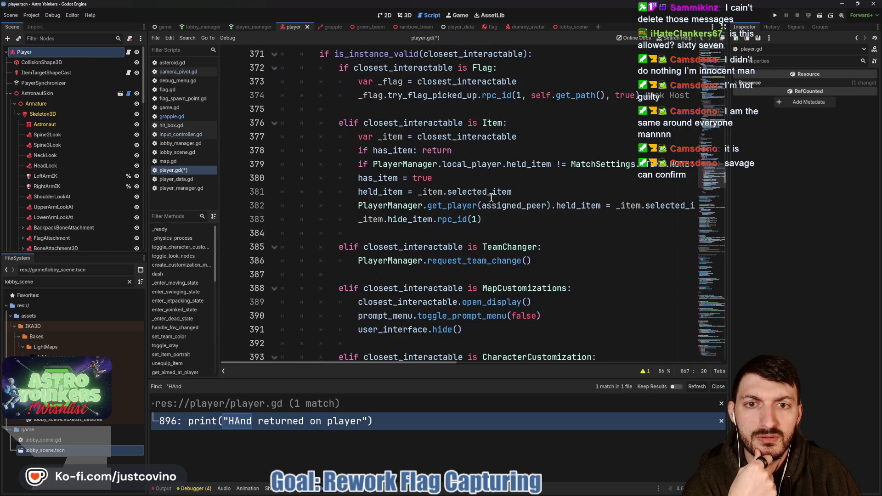
{"action": "scroll", "coordinate": [491, 198], "scroll_direction": "up", "scroll_amount": 15}
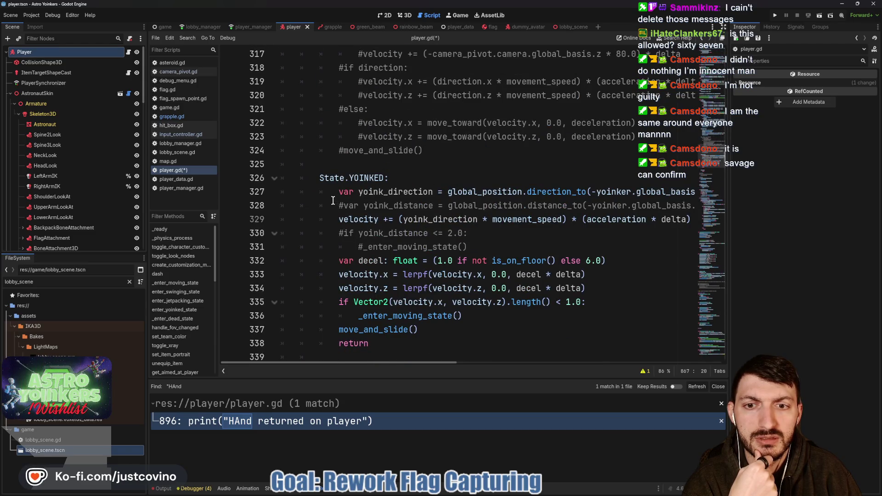
{"action": "left_click_drag", "start_coordinate": [327, 190], "coordinate": [553, 241]}
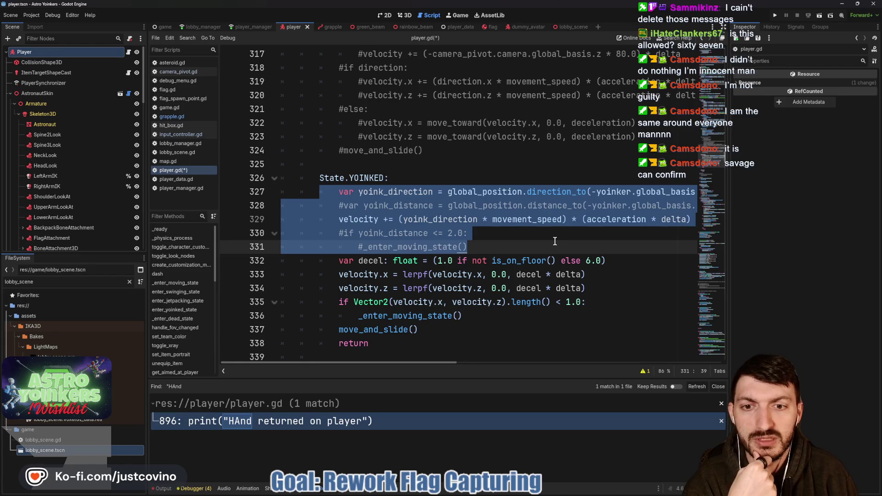
{"action": "key", "text": "BackSpace"}
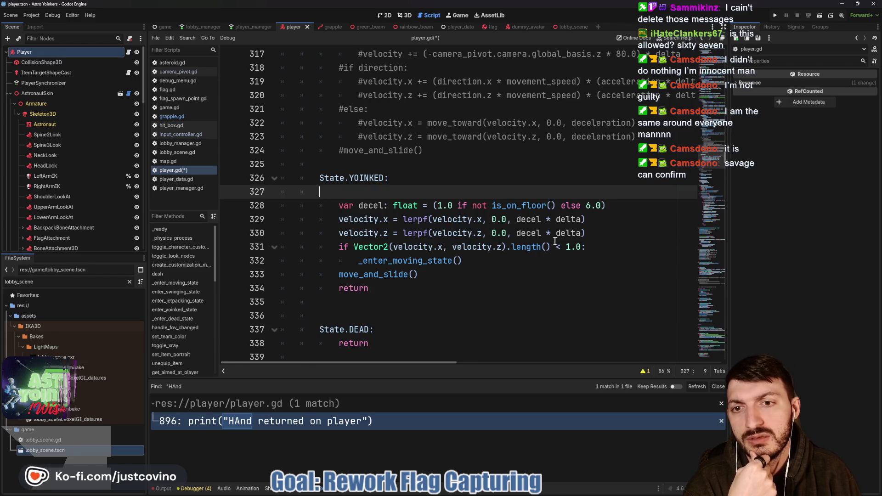
{"action": "key", "text": "BackSpace"}
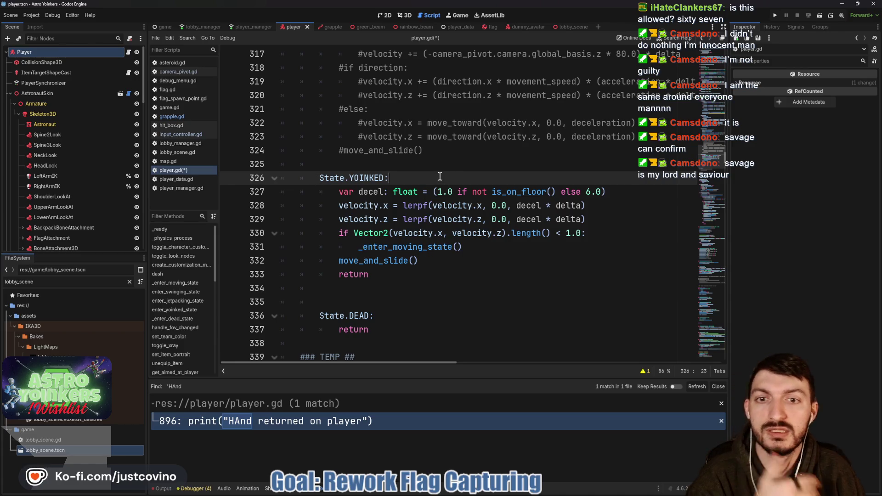
{"action": "key", "text": "ctrl+s"}
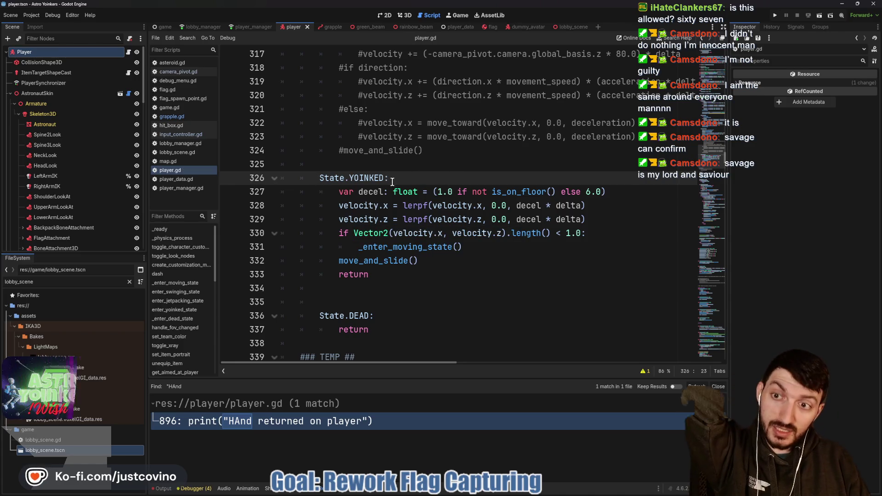
- Read through grapple.gd's Type.PLAYER flag-yoinking branch, then go back to player.gd
{"action": "left_click", "coordinate": [188, 117]}
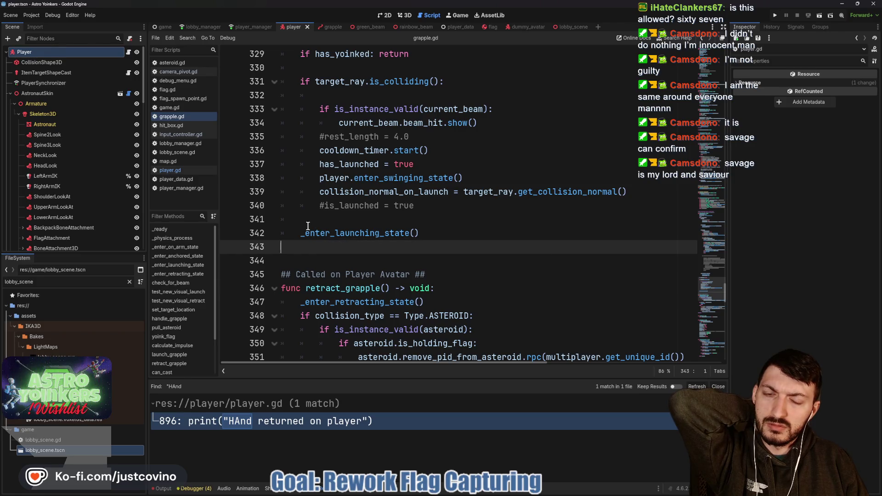
{"action": "scroll", "coordinate": [308, 225], "scroll_direction": "up", "scroll_amount": 10}
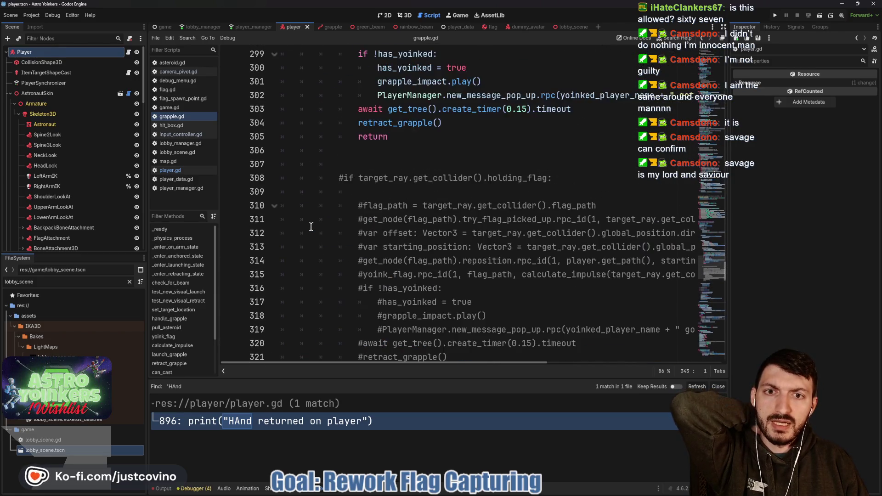
{"action": "scroll", "coordinate": [447, 203], "scroll_direction": "up", "scroll_amount": 8}
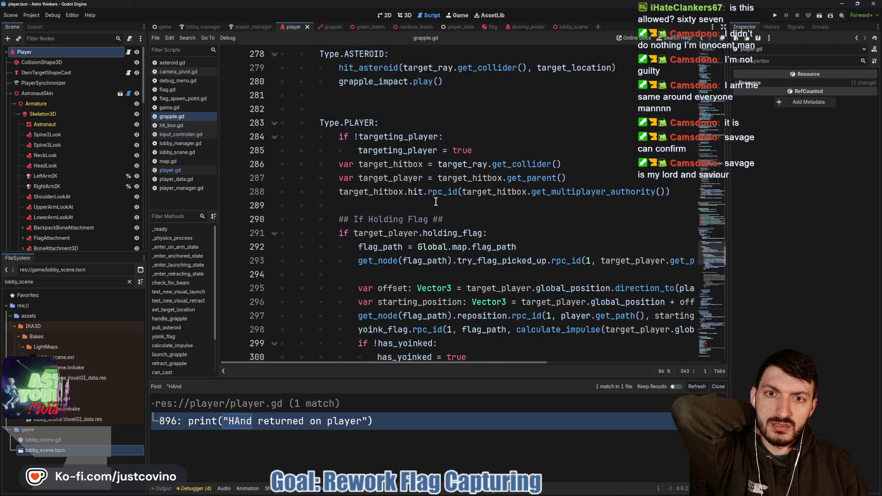
{"action": "scroll", "coordinate": [433, 202], "scroll_direction": "down", "scroll_amount": 4}
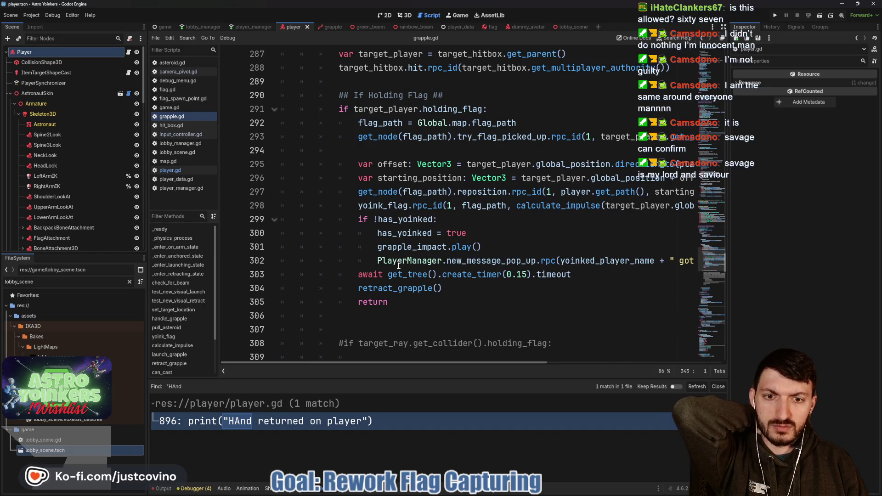
{"action": "scroll", "coordinate": [390, 274], "scroll_direction": "down", "scroll_amount": 3}
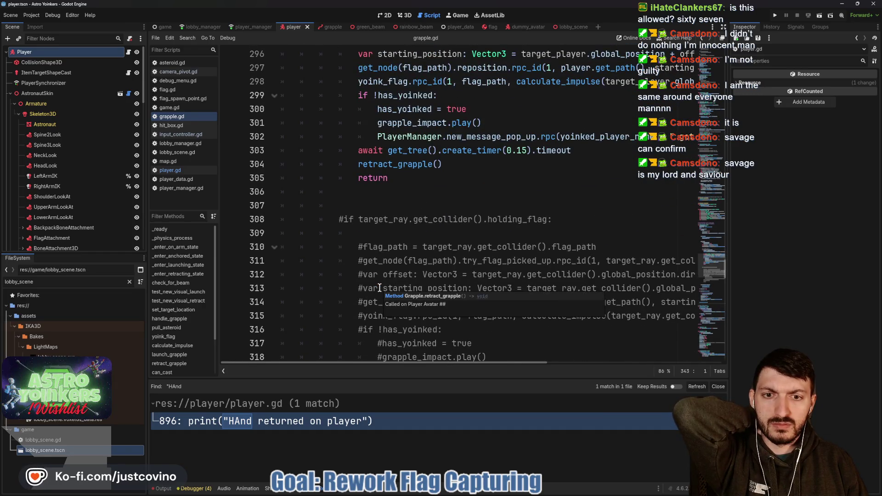
{"action": "scroll", "coordinate": [410, 227], "scroll_direction": "up", "scroll_amount": 6}
{"action": "scroll", "coordinate": [417, 221], "scroll_direction": "down", "scroll_amount": 3}
{"action": "scroll", "coordinate": [417, 221], "scroll_direction": "down", "scroll_amount": 1}
{"action": "scroll", "coordinate": [356, 156], "scroll_direction": "up", "scroll_amount": 3}
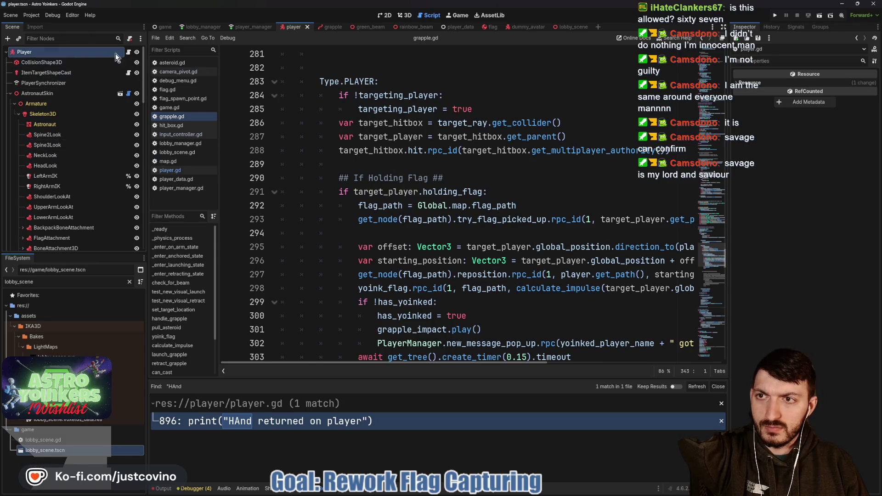
{"action": "left_click", "coordinate": [193, 171]}
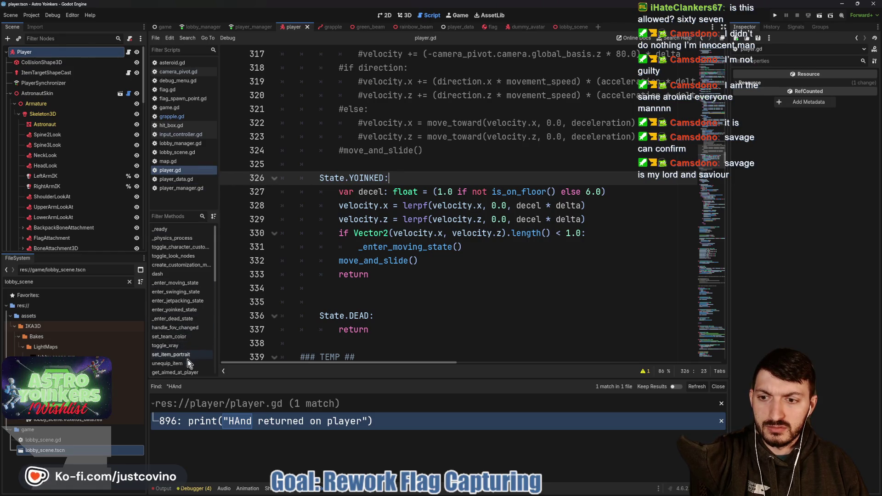
- Inspect _on_hitbox_box_hit's holding_flag return and remote_sender uses, then jump to enter_yoinked_state
{"action": "scroll", "coordinate": [185, 341], "scroll_direction": "down", "scroll_amount": 2}
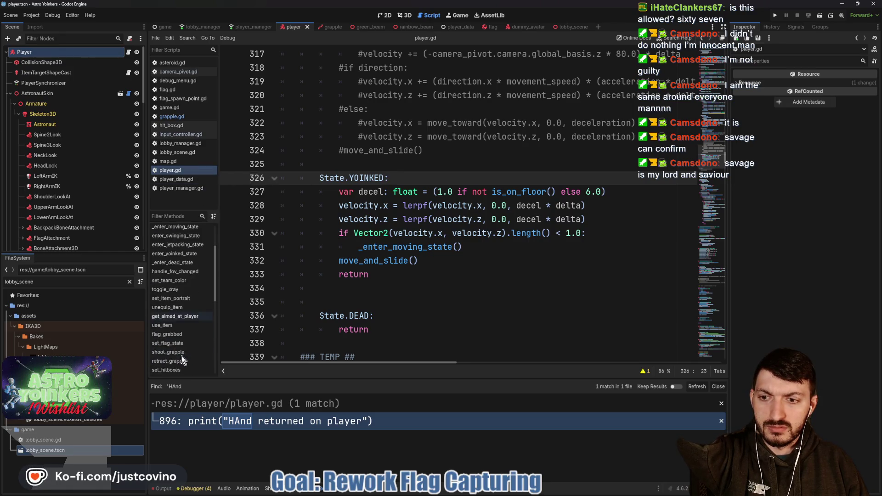
{"action": "scroll", "coordinate": [180, 313], "scroll_direction": "down", "scroll_amount": 3}
{"action": "left_click", "coordinate": [184, 304]}
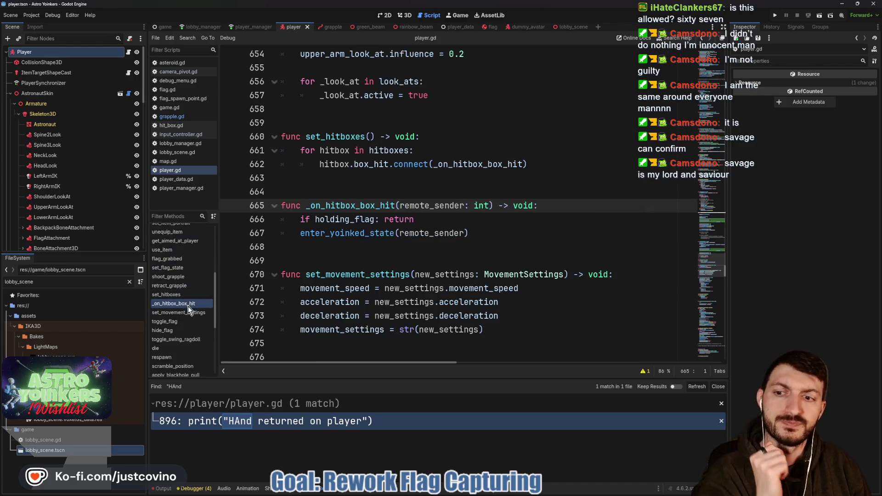
{"action": "left_click", "coordinate": [443, 222]}
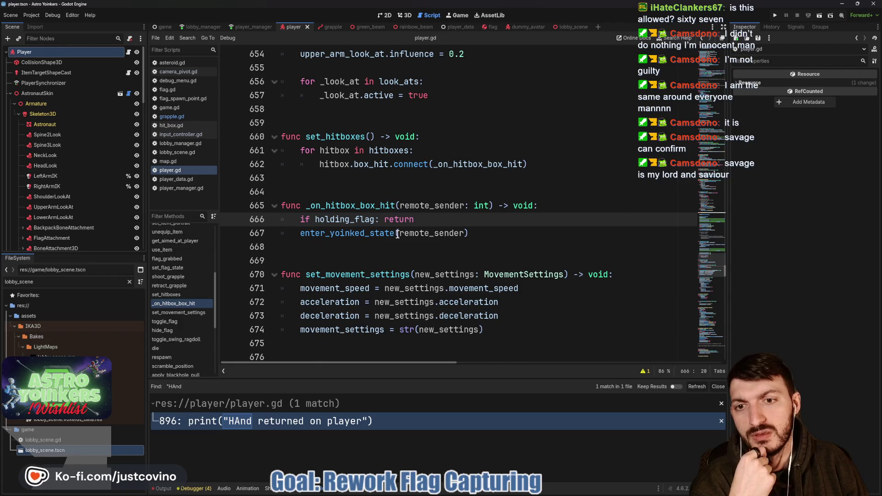
{"action": "double_click", "coordinate": [427, 234]}
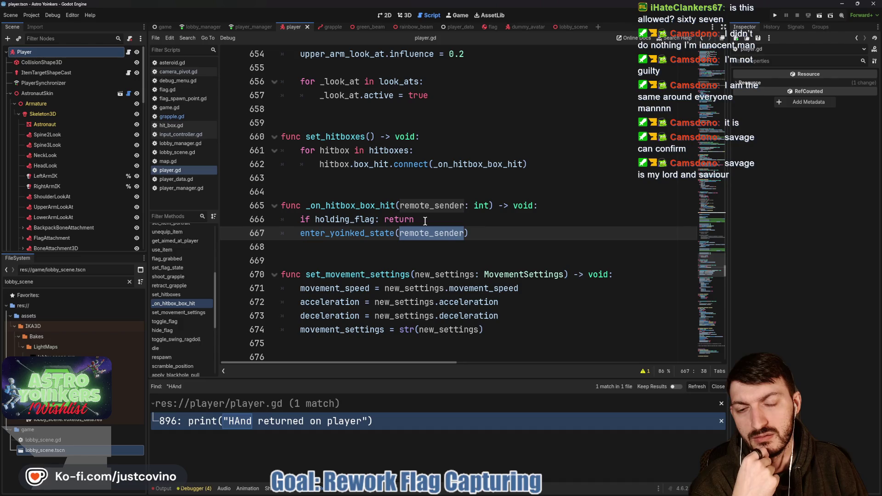
{"action": "left_click", "coordinate": [349, 235], "text": "ctrl"}
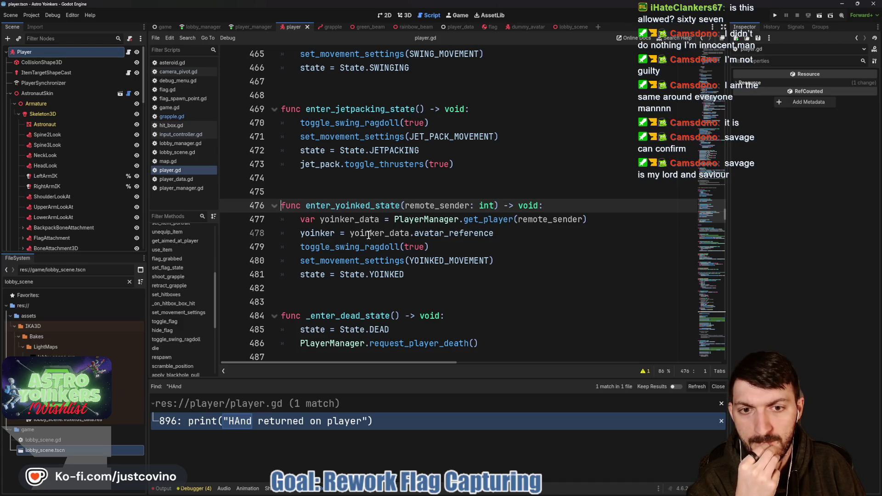
- Select the state = State.YOINKED line, then scroll up to the grapple, dash and item-use input code
{"action": "mouse_move", "coordinate": [368, 235]}
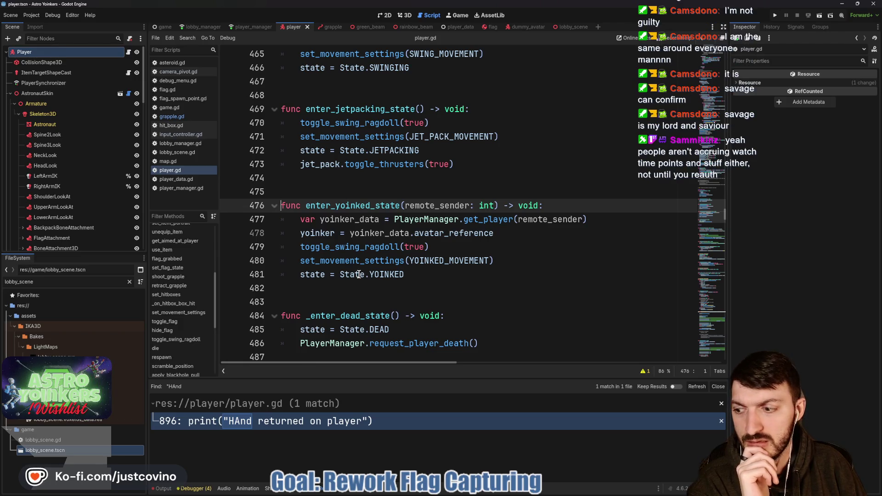
{"action": "mouse_move", "coordinate": [359, 275]}
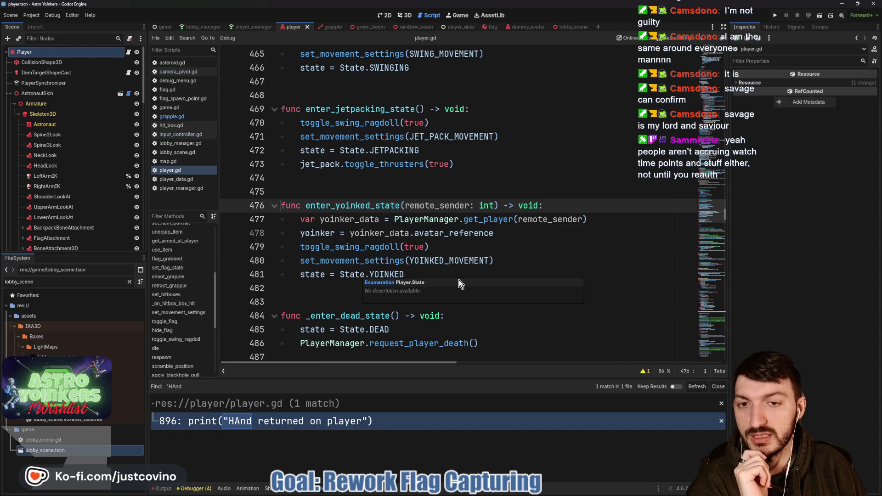
{"action": "left_click", "coordinate": [417, 274]}
{"action": "key", "text": "ctrl+shift+Left"}
{"action": "key", "text": "ctrl+shift+Left"}
{"action": "key", "text": "ctrl+shift+Left"}
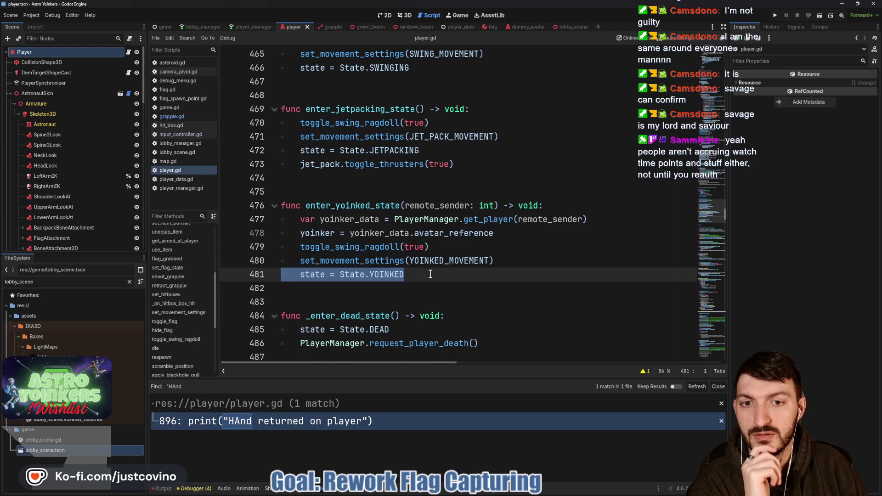
{"action": "scroll", "coordinate": [431, 274], "scroll_direction": "up", "scroll_amount": 13}
{"action": "scroll", "coordinate": [430, 275], "scroll_direction": "up", "scroll_amount": 4}
{"action": "scroll", "coordinate": [430, 274], "scroll_direction": "up", "scroll_amount": 4}
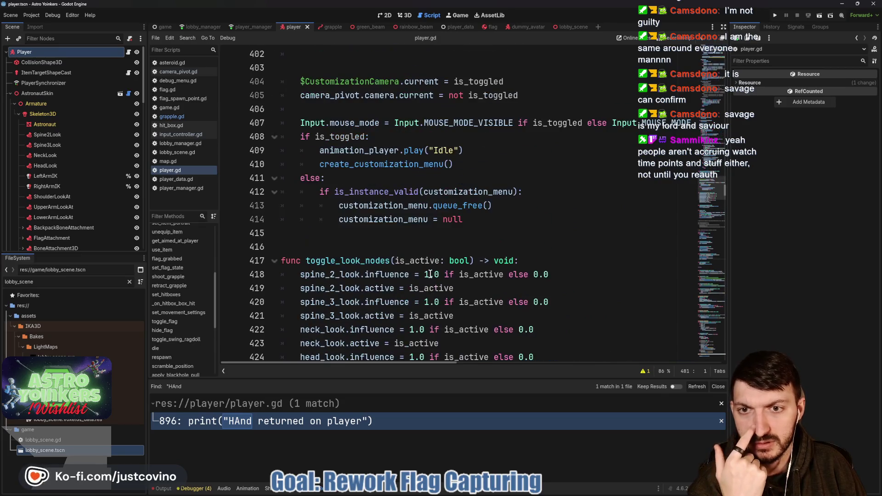
{"action": "scroll", "coordinate": [431, 274], "scroll_direction": "up", "scroll_amount": 14}
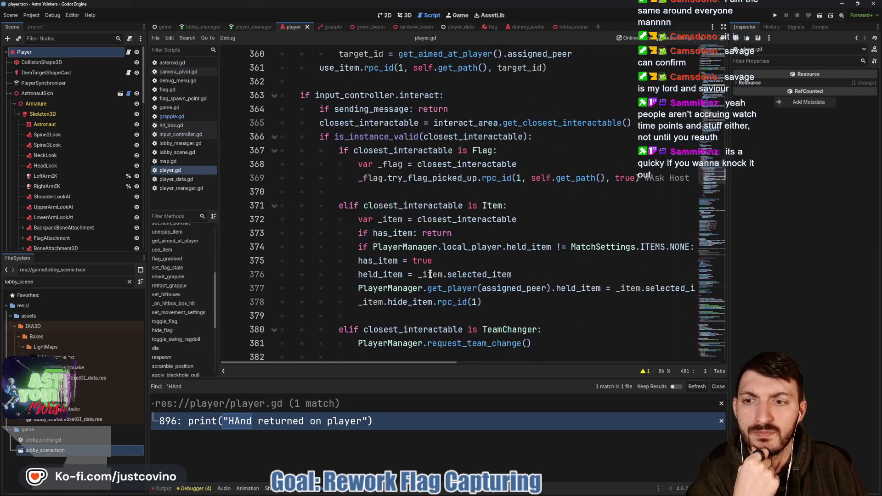
{"action": "scroll", "coordinate": [430, 274], "scroll_direction": "up", "scroll_amount": 7}
{"action": "scroll", "coordinate": [429, 274], "scroll_direction": "down", "scroll_amount": 5}
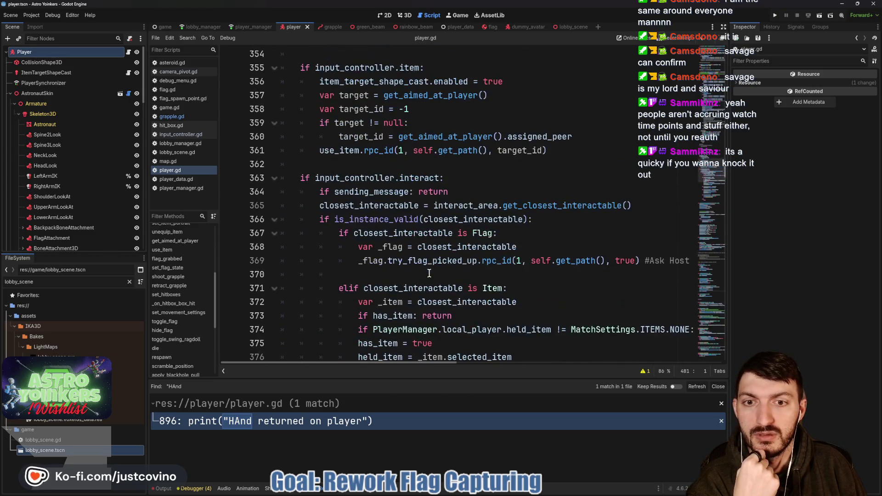
{"action": "scroll", "coordinate": [429, 273], "scroll_direction": "down", "scroll_amount": 3}
{"action": "scroll", "coordinate": [429, 274], "scroll_direction": "up", "scroll_amount": 6}
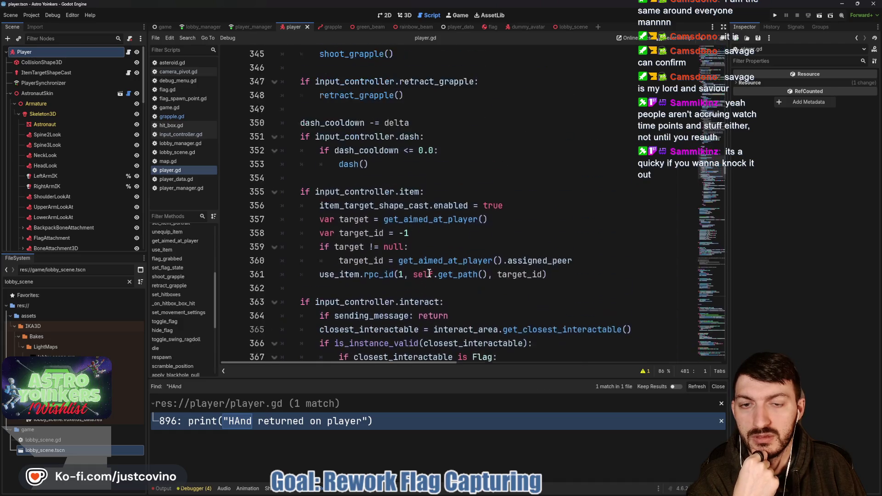
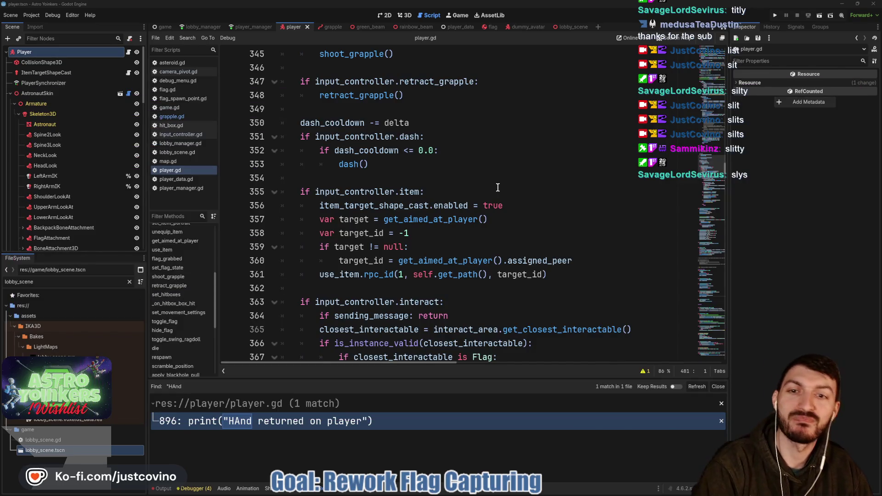
- Close the 'HAnd' Find results panel so player.gd fills the script editor
{"action": "left_click", "coordinate": [498, 187]}
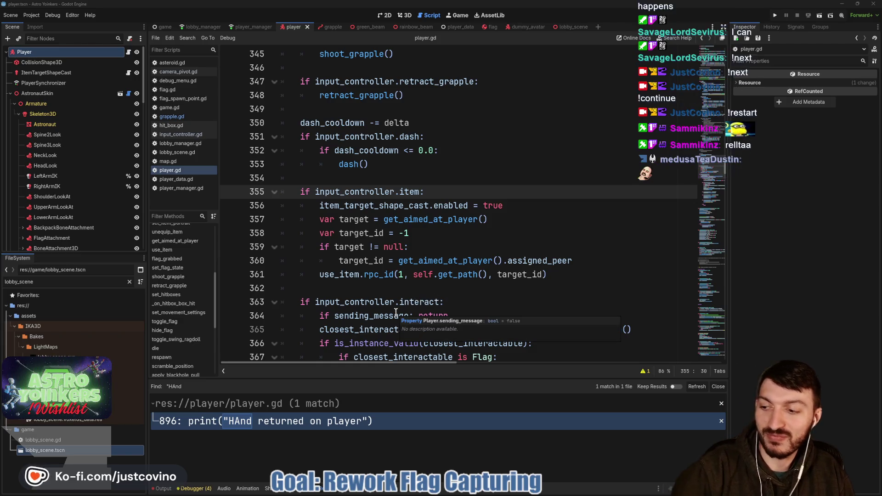
{"action": "left_click", "coordinate": [382, 289]}
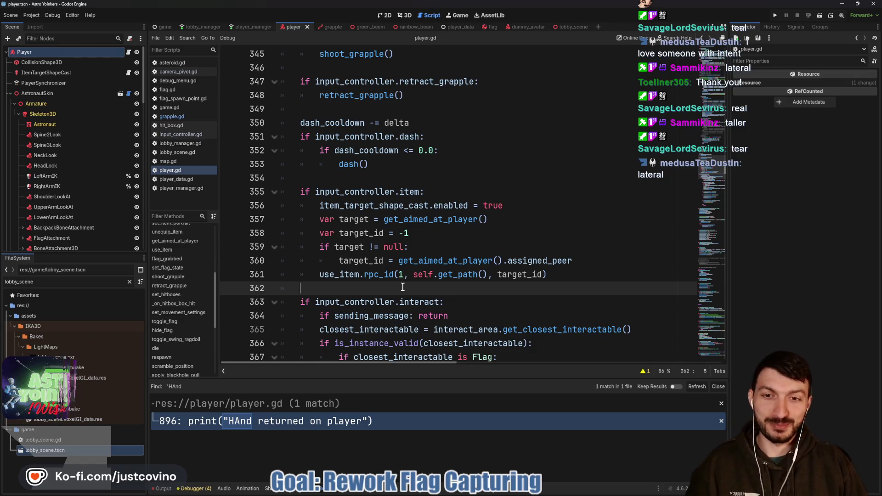
{"action": "left_click", "coordinate": [718, 390]}
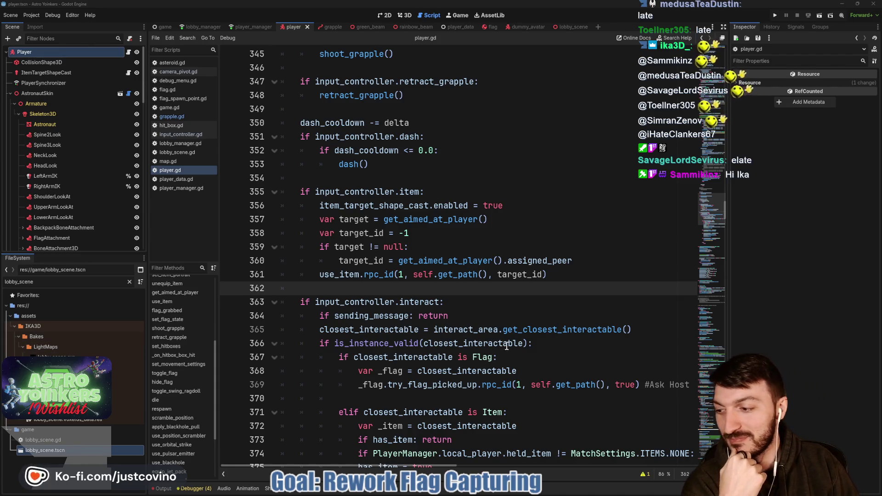
{"action": "type", "text": "e"}
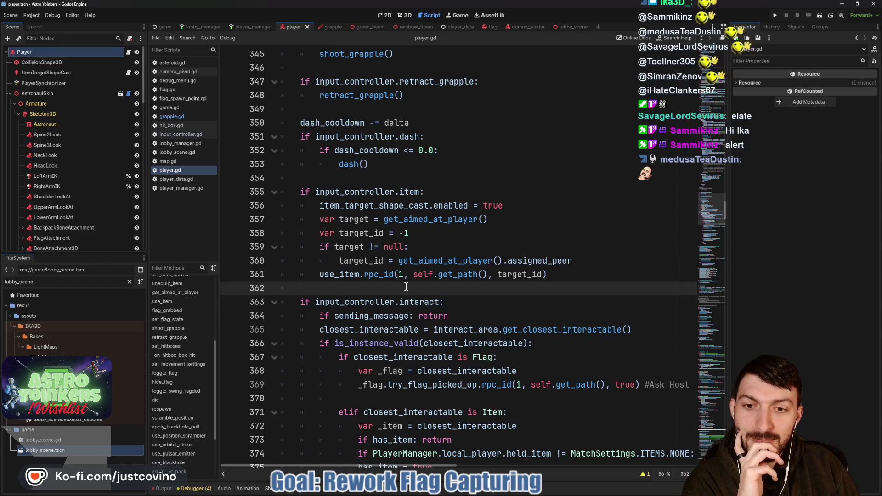
{"action": "scroll", "coordinate": [406, 287], "scroll_direction": "up", "scroll_amount": 8}
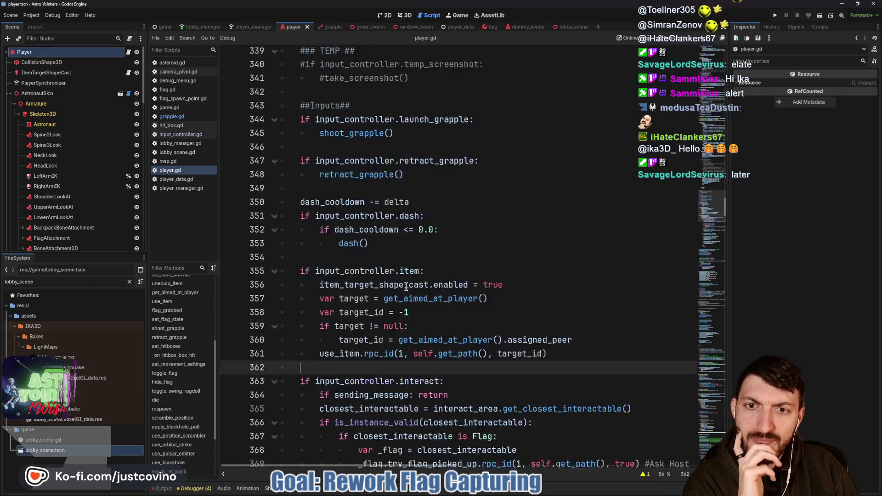
- Bring the State.YOINKED block into view and read the velocity documentation tooltip
{"action": "scroll", "coordinate": [406, 287], "scroll_direction": "up", "scroll_amount": 9}
{"action": "scroll", "coordinate": [406, 287], "scroll_direction": "down", "scroll_amount": 7}
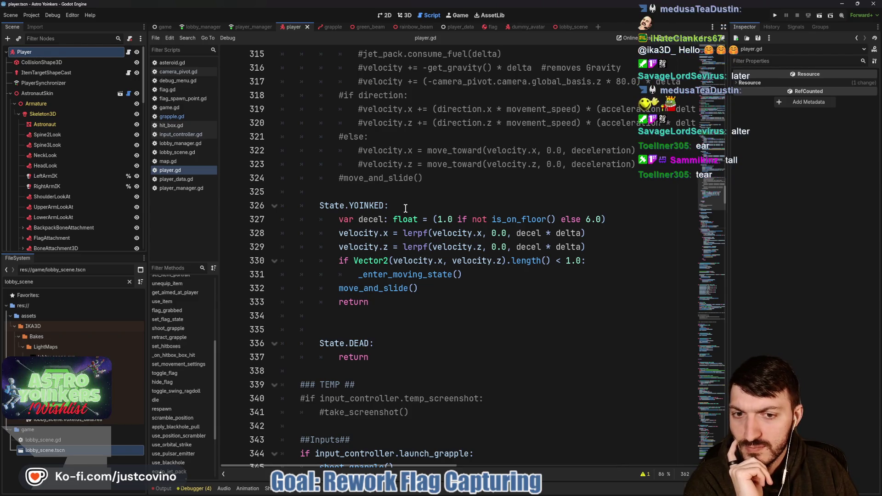
{"action": "left_click", "coordinate": [406, 208]}
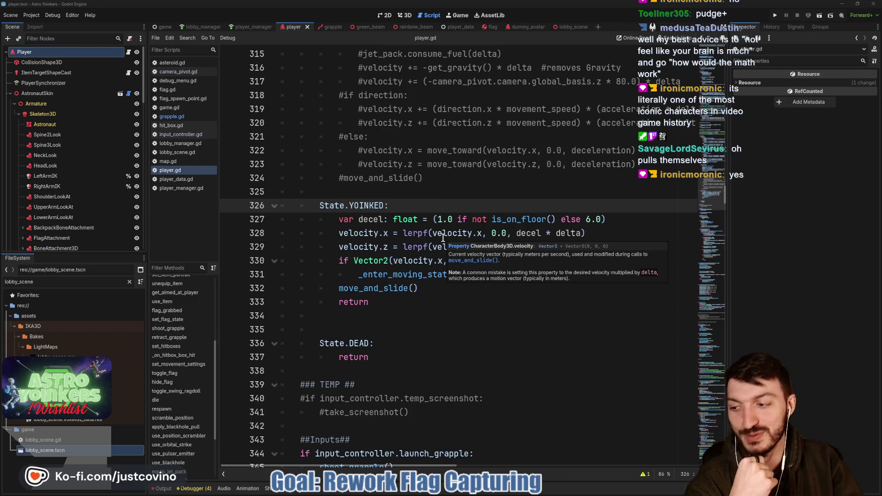
{"action": "left_click", "coordinate": [408, 198]}
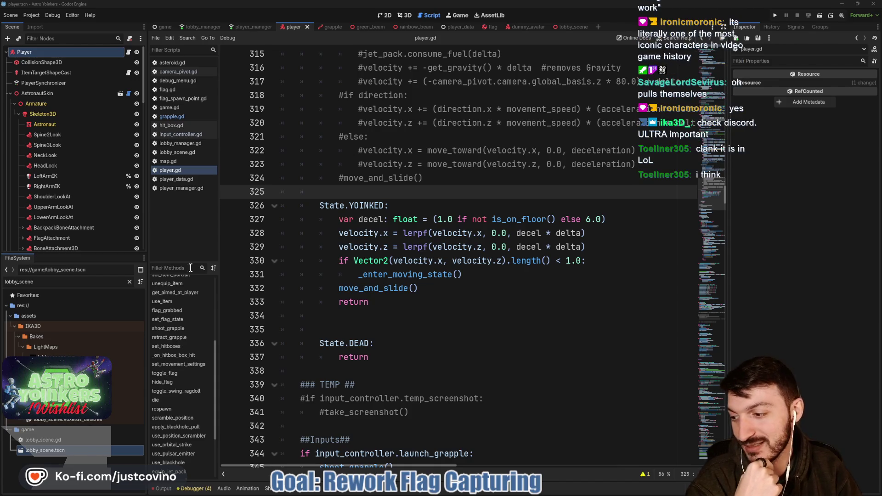
{"action": "mouse_move", "coordinate": [450, 237]}
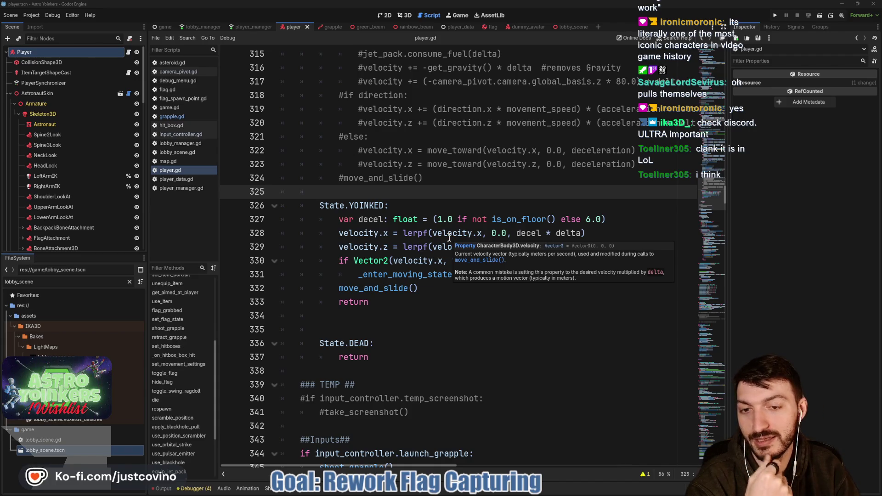
{"action": "left_click", "coordinate": [407, 194]}
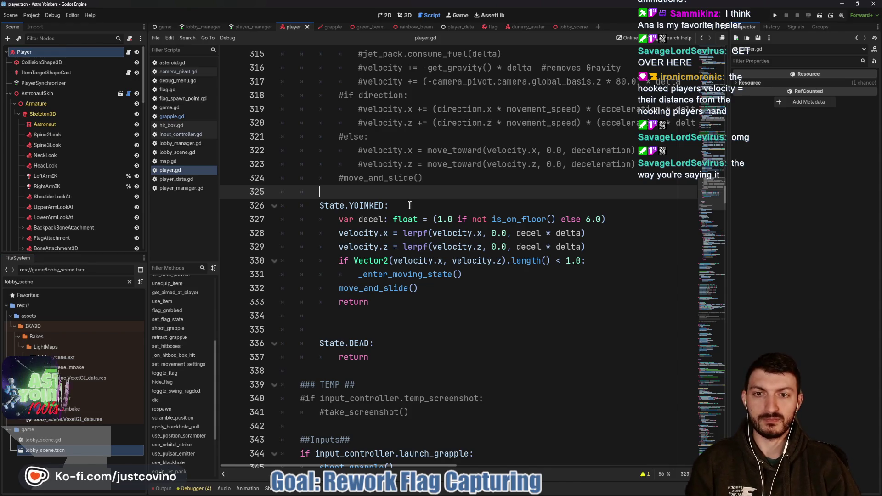
- Start YOINKED with 'velocity =' and a 'var distance = yoinker.grapple.hand.global_position' line
{"action": "left_click", "coordinate": [412, 209]}
{"action": "key", "text": "Return"}
{"action": "type", "text": "elocity ="}
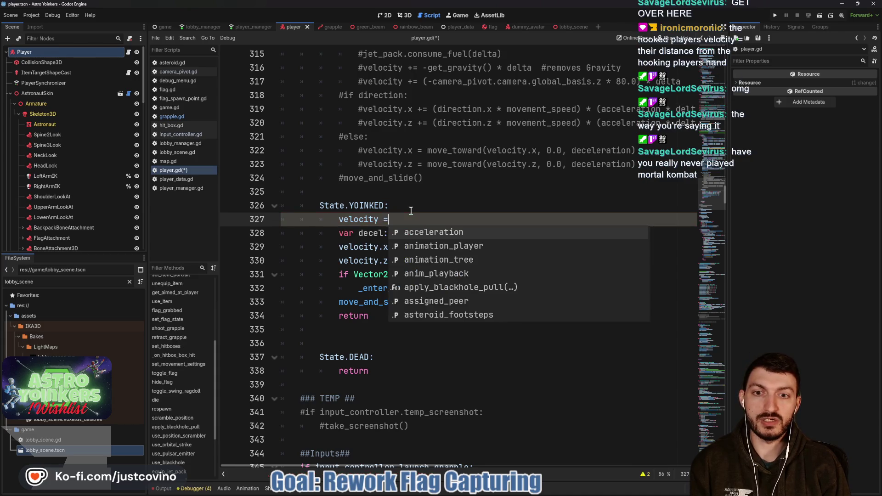
{"action": "key", "text": "Escape"}
{"action": "key", "text": "ctrl+shift+Return"}
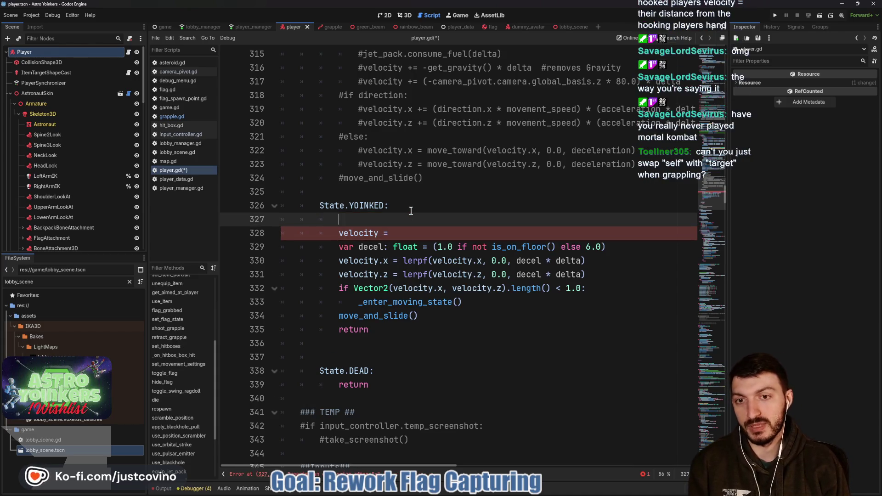
{"action": "type", "text": "var d"}
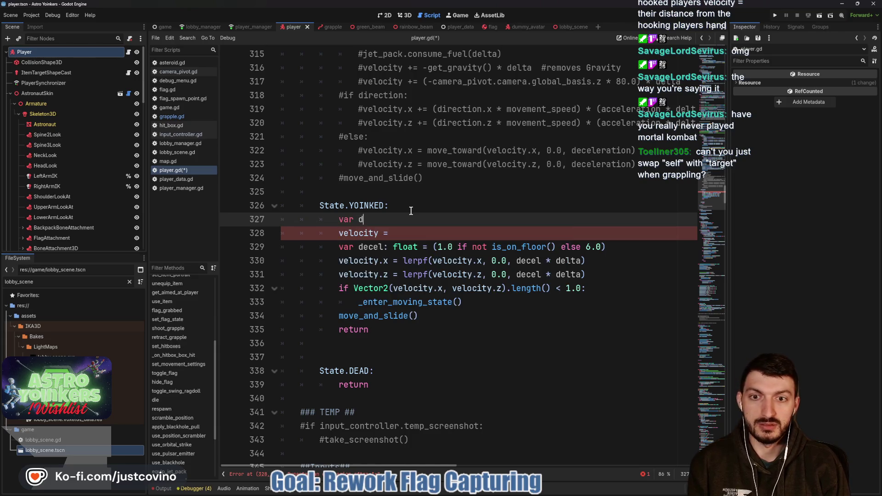
{"action": "type", "text": "istance = yoinker"}
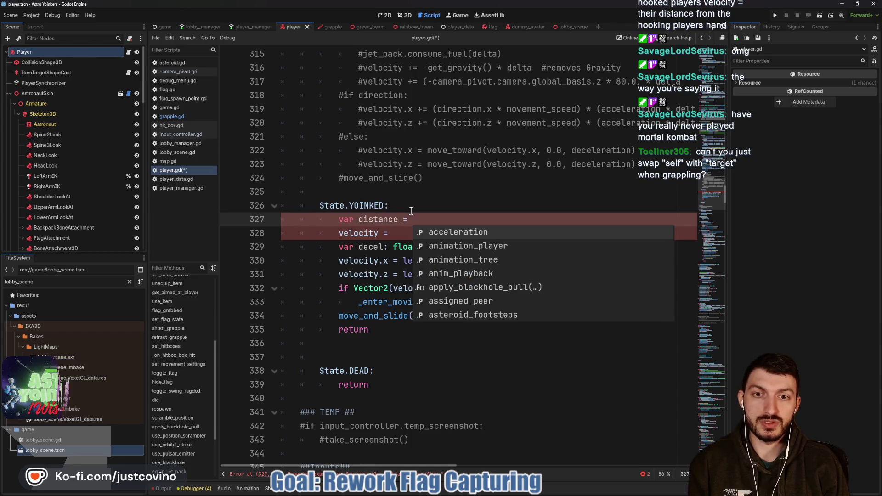
{"action": "type", "text": ".han"}
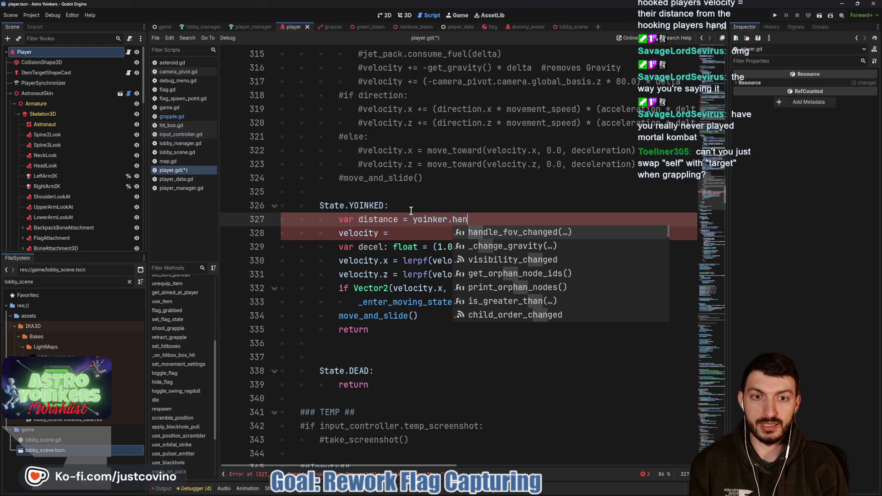
{"action": "type", "text": "d"}
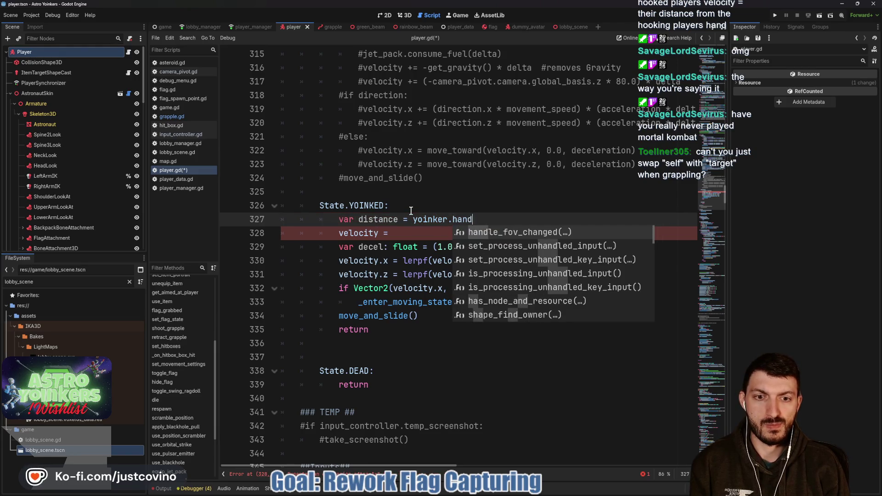
{"action": "key", "text": "BackSpace"}
{"action": "key", "text": "BackSpace"}
{"action": "key", "text": "BackSpace"}
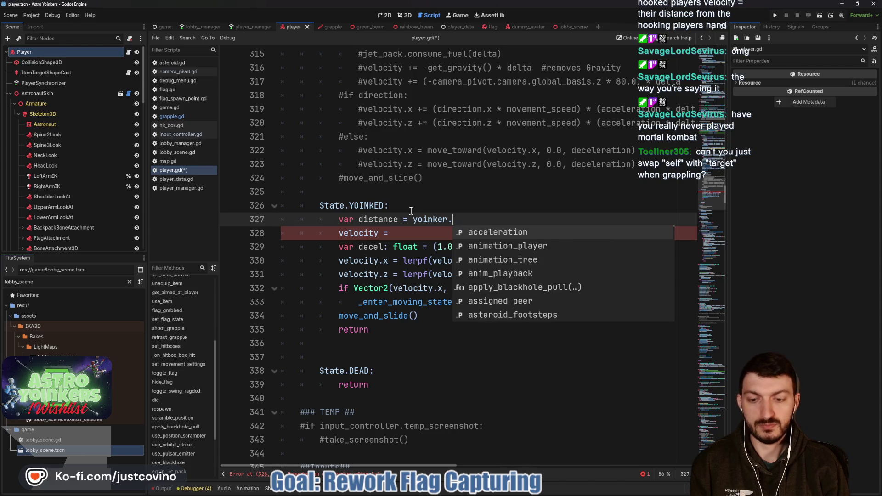
{"action": "type", "text": "grapple"}
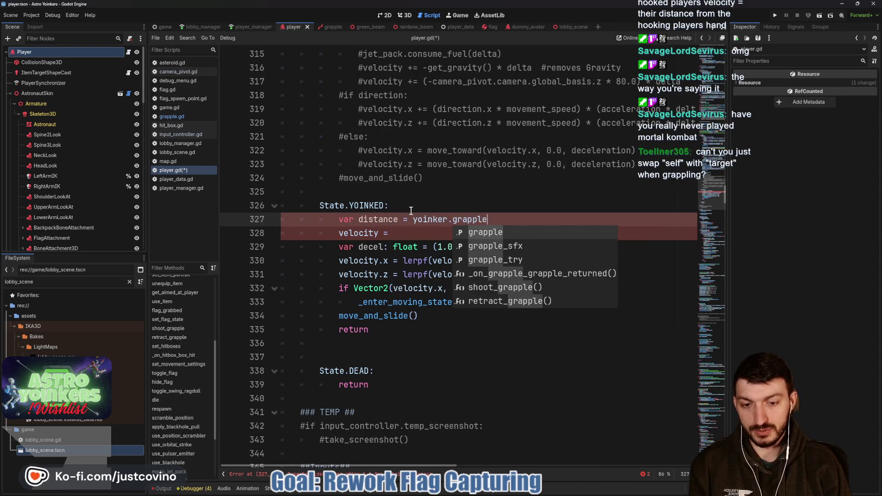
{"action": "type", "text": ".hand"}
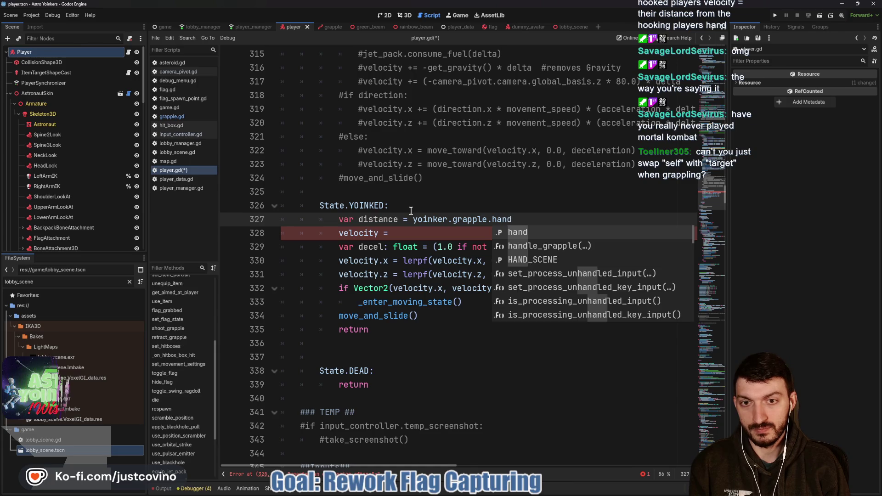
{"action": "type", "text": ".global_pos"}
{"action": "key", "text": "Return"}
- Make the distance line call global_position.distance_to on the grapple hand's position
{"action": "type", "text": "."}
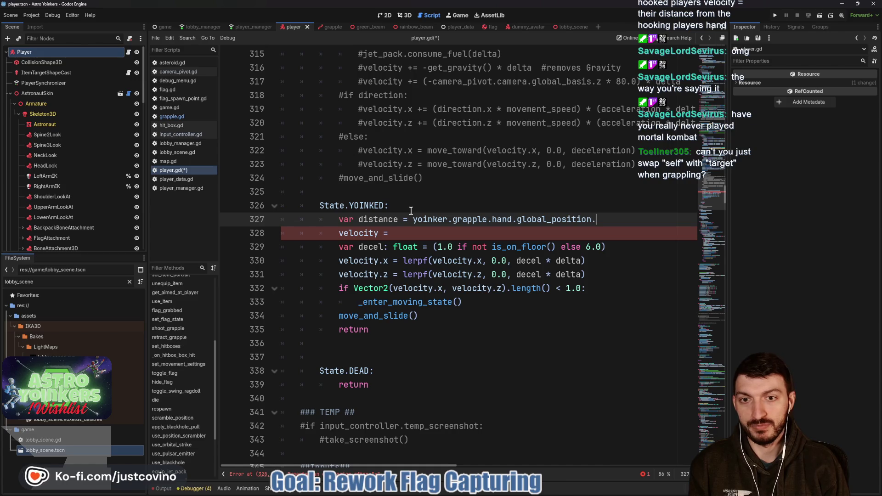
{"action": "type", "text": "dista"}
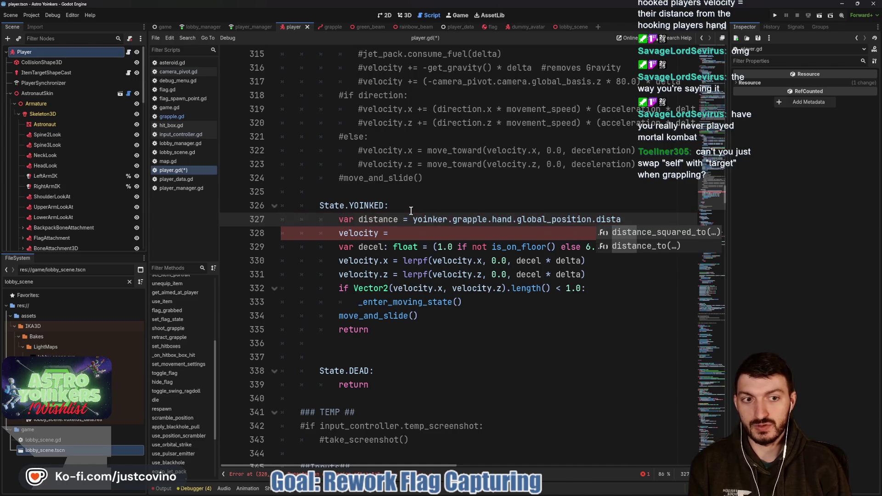
{"action": "key", "text": "Down"}
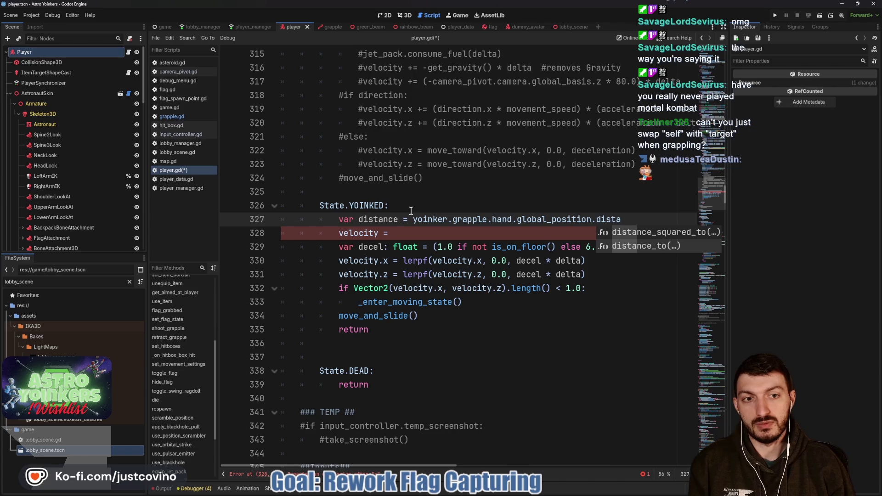
{"action": "key", "text": "BackSpace"}
{"action": "key", "text": "BackSpace"}
{"action": "key", "text": "BackSpace"}
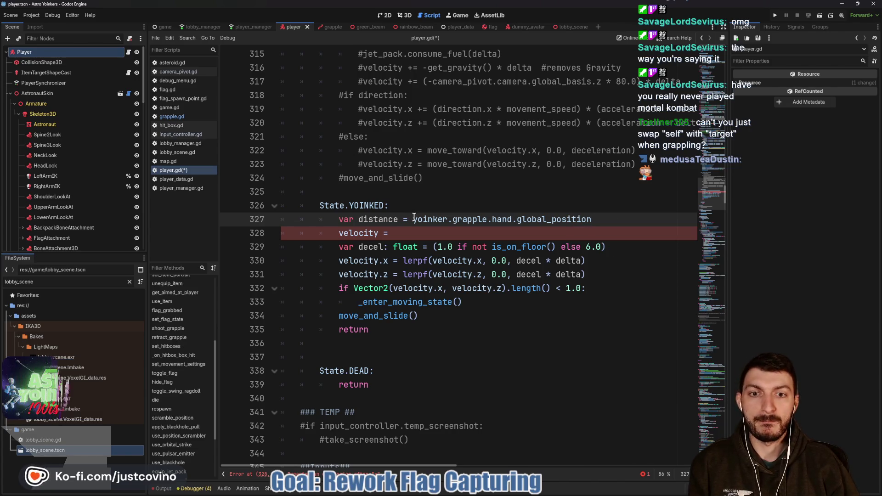
{"action": "left_click", "coordinate": [413, 219]}
{"action": "type", "text": "globa"}
{"action": "type", "text": "l_position.di"}
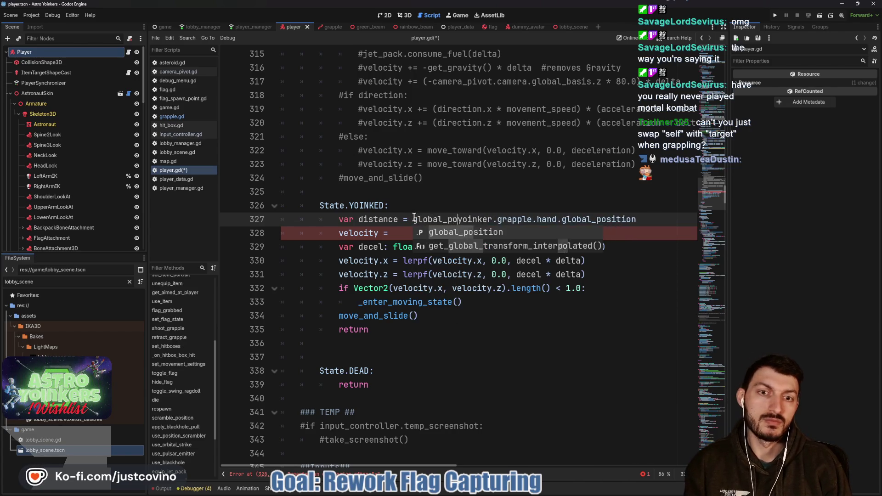
{"action": "type", "text": "stance_"}
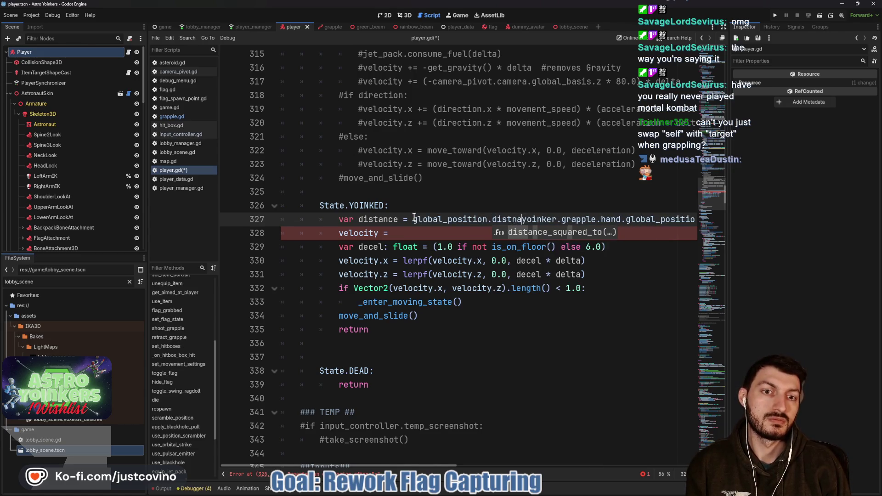
{"action": "type", "text": "to"}
{"action": "key", "text": "Return"}
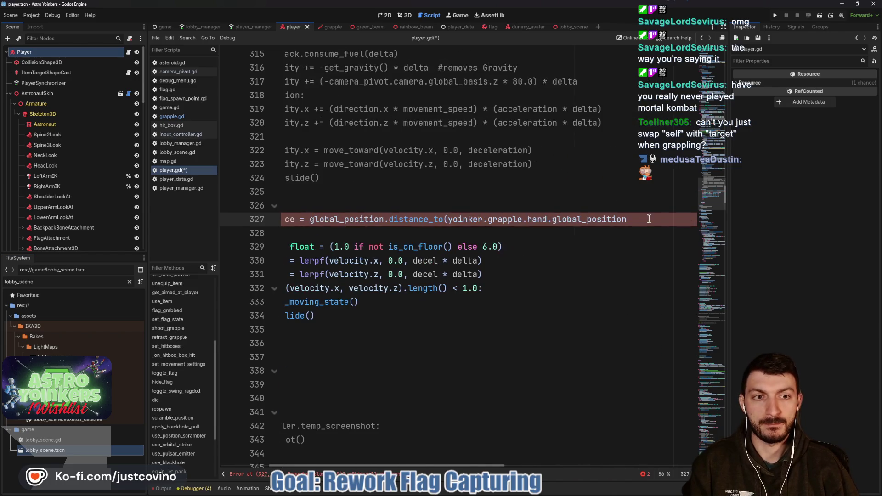
- Begin 'velocity =' on line 328 and change distance_to to direction_to
{"action": "left_click", "coordinate": [407, 234]}
{"action": "type", "text": "velocity ="}
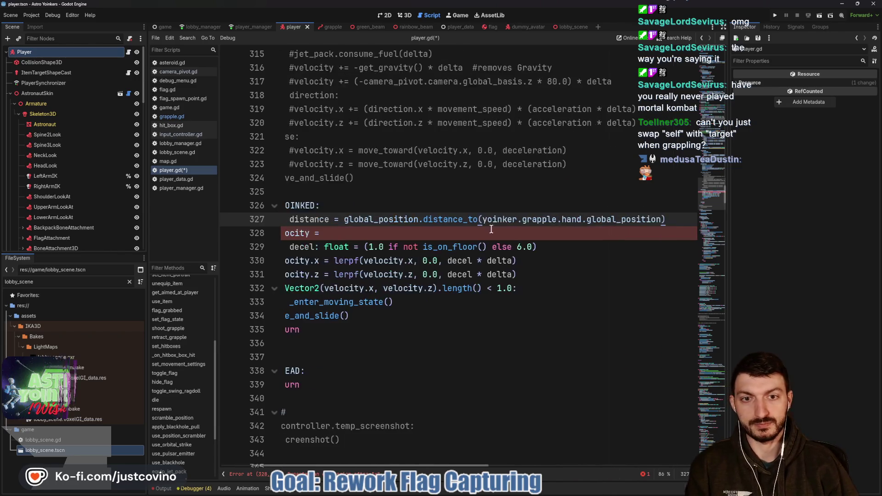
{"action": "key", "text": "ctrl+space"}
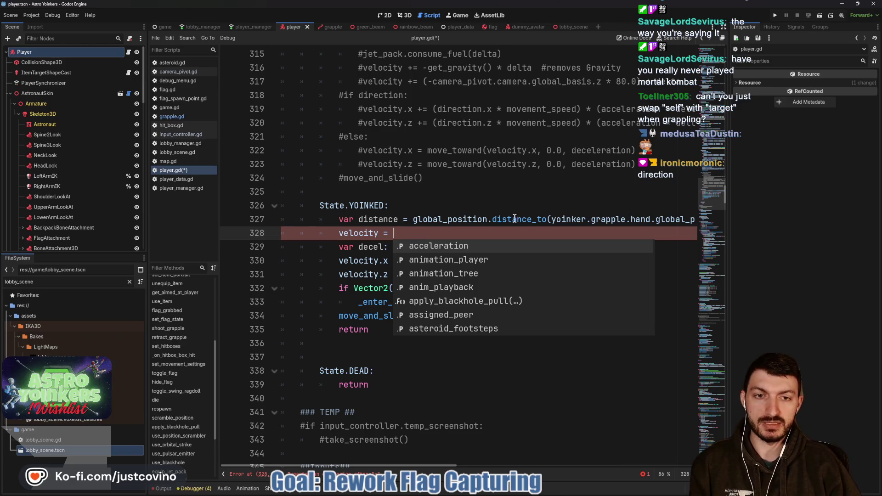
{"action": "left_click_drag", "start_coordinate": [531, 220], "coordinate": [505, 222]}
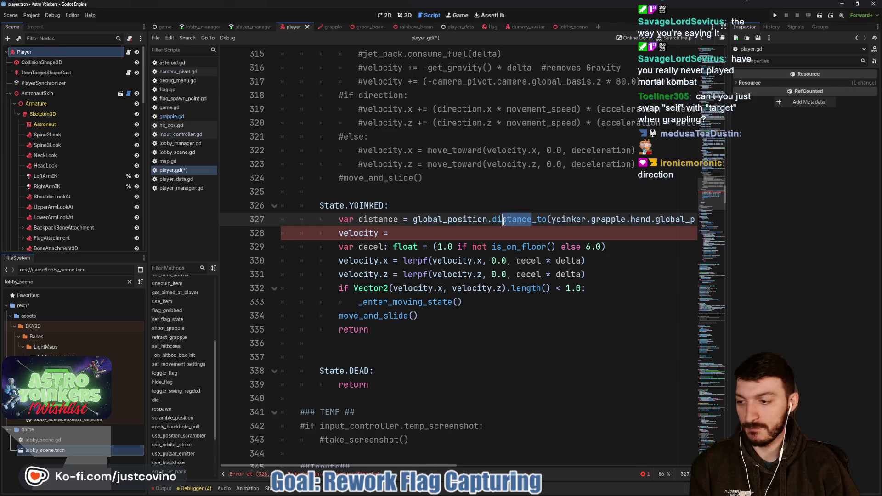
{"action": "type", "text": "rection"}
{"action": "left_click_drag", "start_coordinate": [398, 220], "coordinate": [387, 220]}
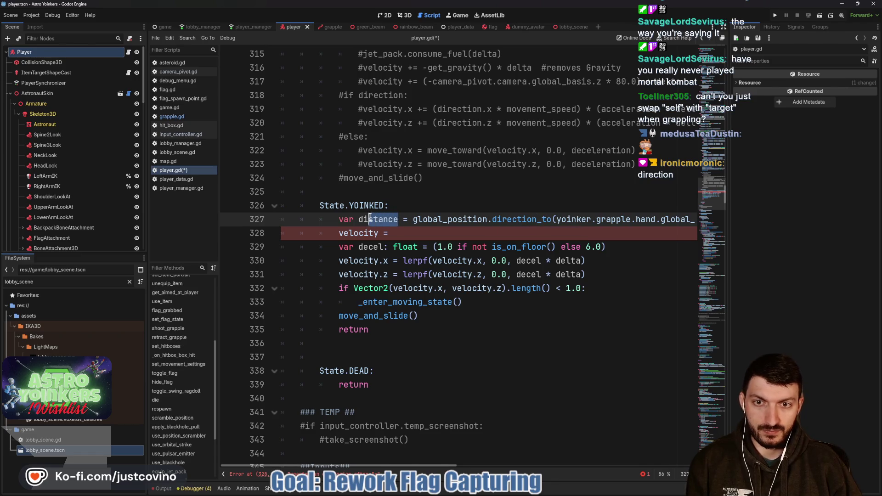
{"action": "type", "text": "rection"}
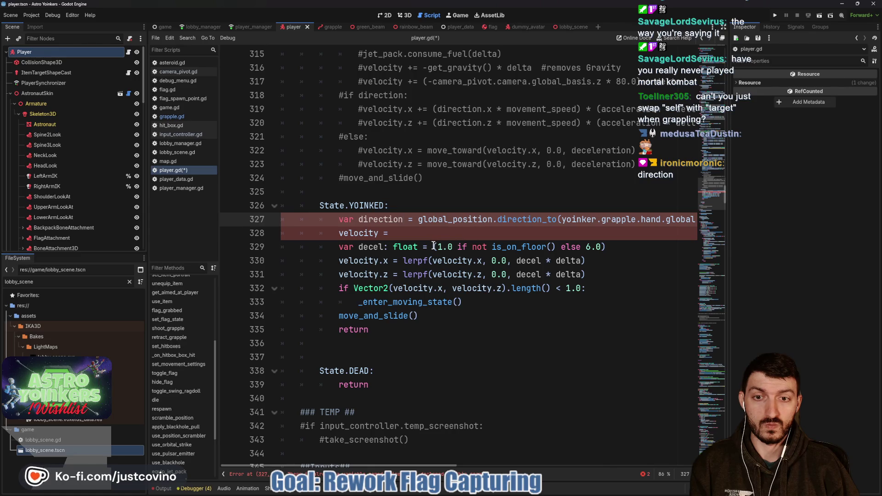
- Drop 'var' from the direction line and set velocity to direction * movement_speed
{"action": "left_click", "coordinate": [358, 219]}
{"action": "key", "text": "BackSpace"}
{"action": "key", "text": "BackSpace"}
{"action": "key", "text": "BackSpace"}
{"action": "left_click", "coordinate": [404, 234]}
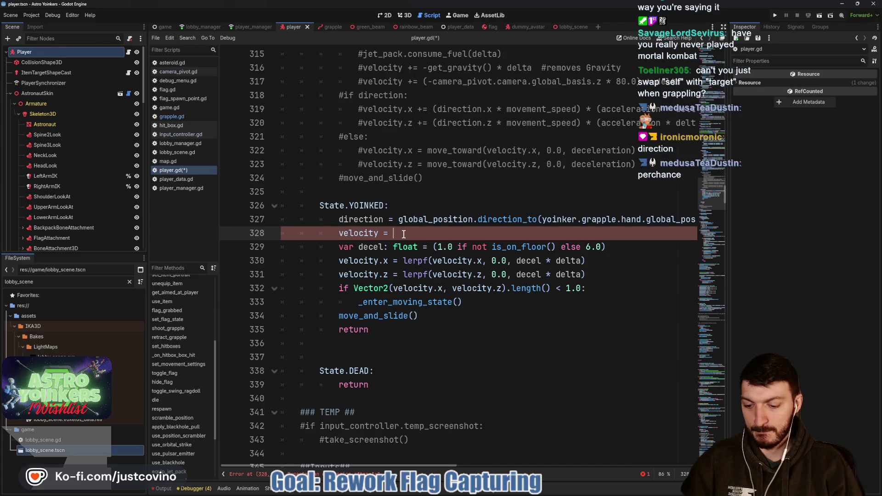
{"action": "type", "text": "irection "}
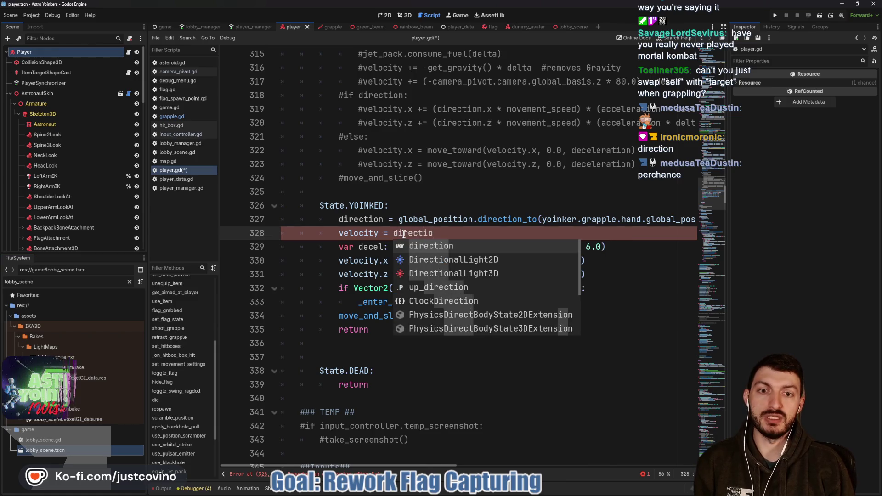
{"action": "type", "text": "* "}
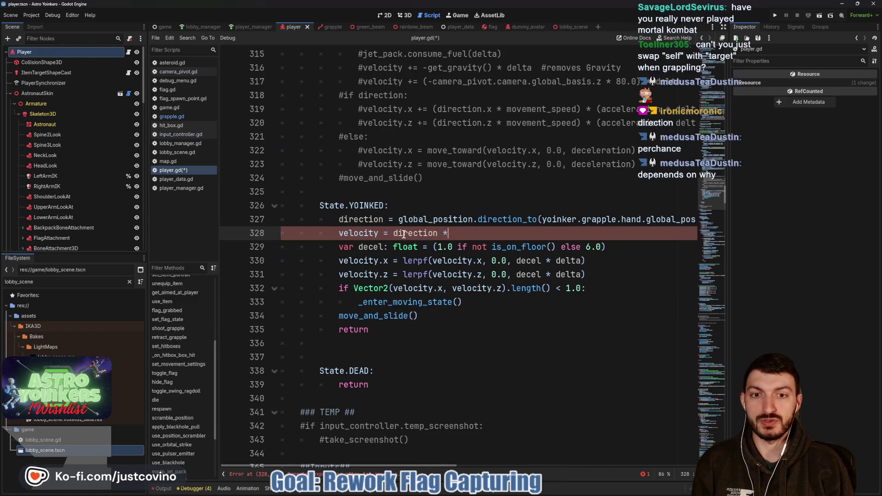
{"action": "type", "text": "movement"}
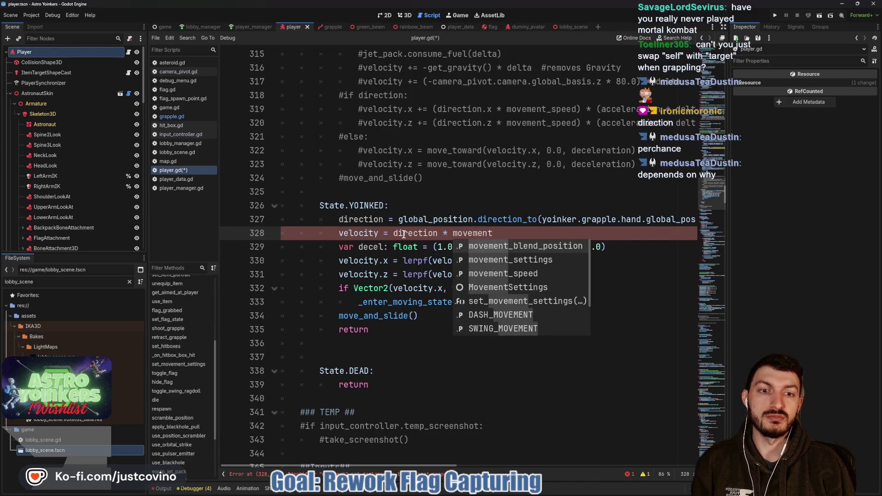
{"action": "key", "text": "Down"}
{"action": "key", "text": "Down"}
{"action": "key", "text": "Return"}
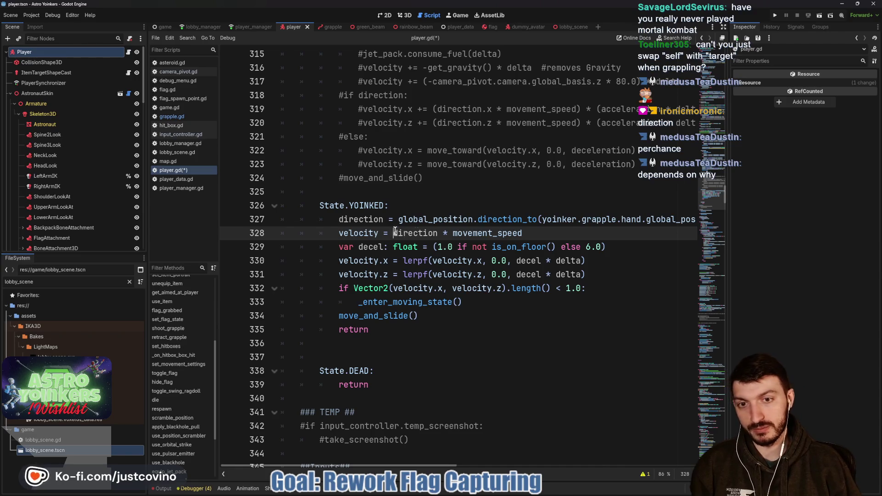
- Rewrite it as lerpf(velocity, direction * movement_speed, acceleration * delta) and save the script
{"action": "left_click_drag", "start_coordinate": [393, 233], "coordinate": [546, 229]}
{"action": "type", "text": "("}
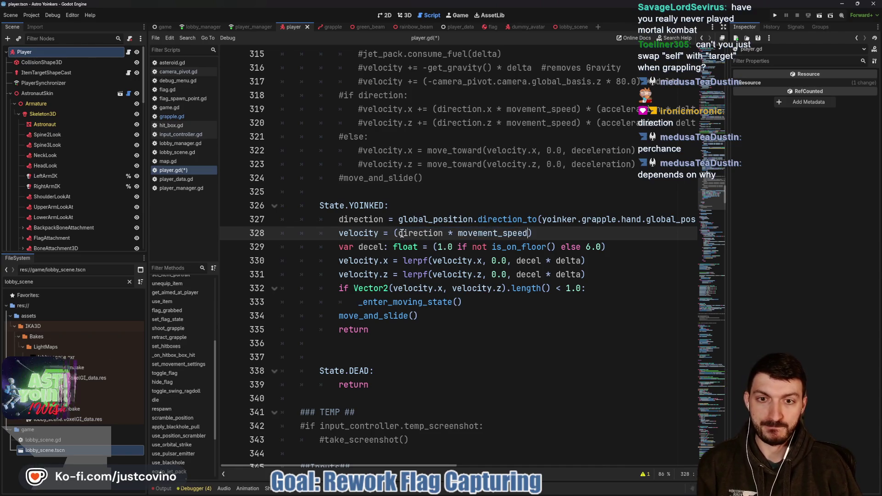
{"action": "type", "text": "lerpf"}
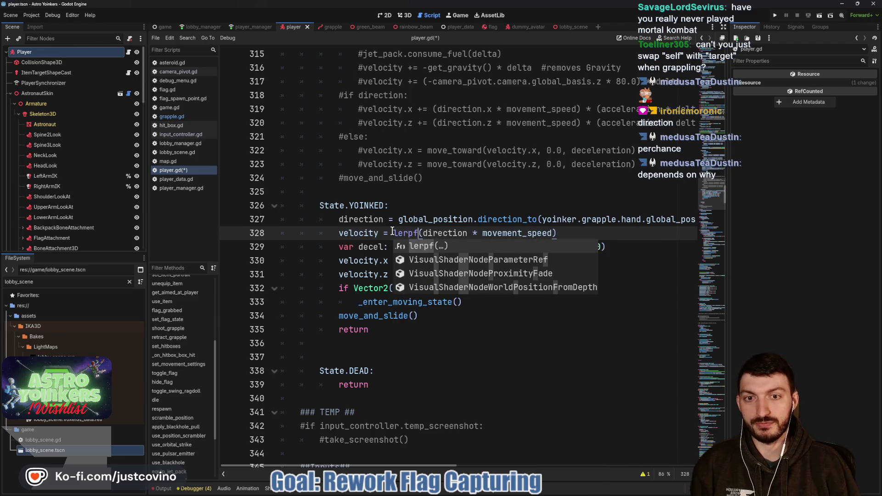
{"action": "left_click", "coordinate": [552, 232]}
{"action": "type", "text": ", ac"}
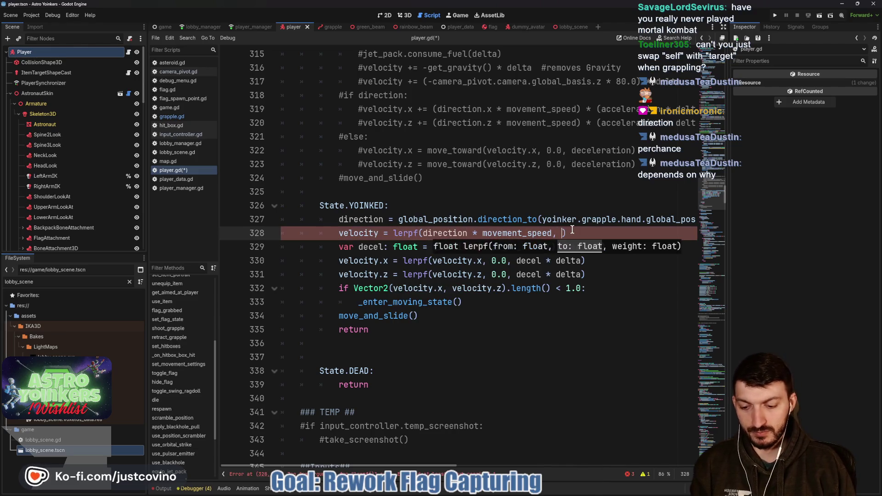
{"action": "key", "text": "Return"}
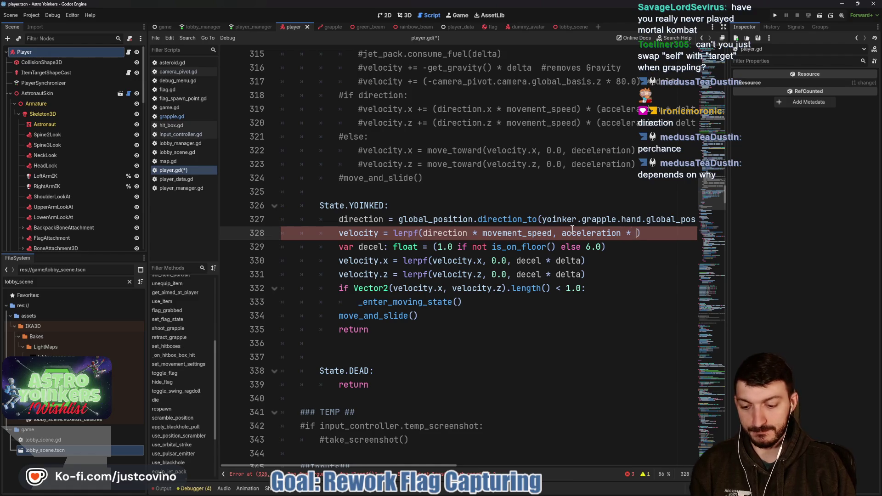
{"action": "type", "text": "delta"}
{"action": "left_click", "coordinate": [636, 235]}
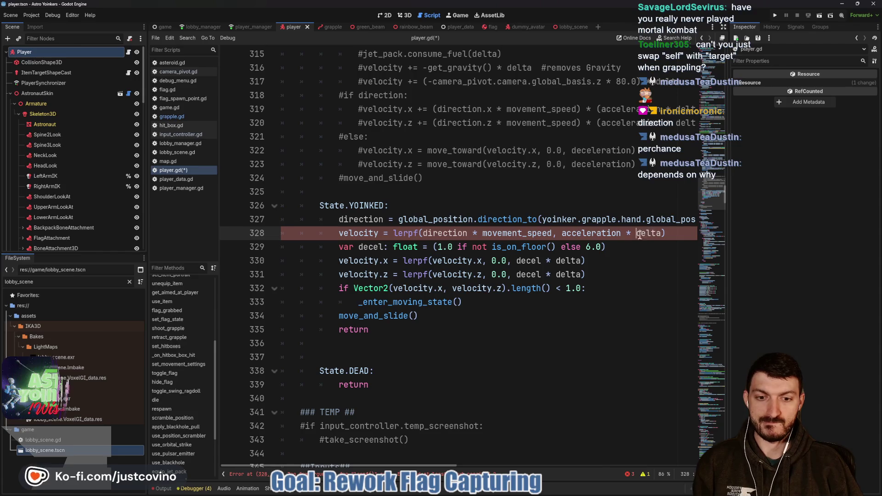
{"action": "left_click", "coordinate": [423, 235]}
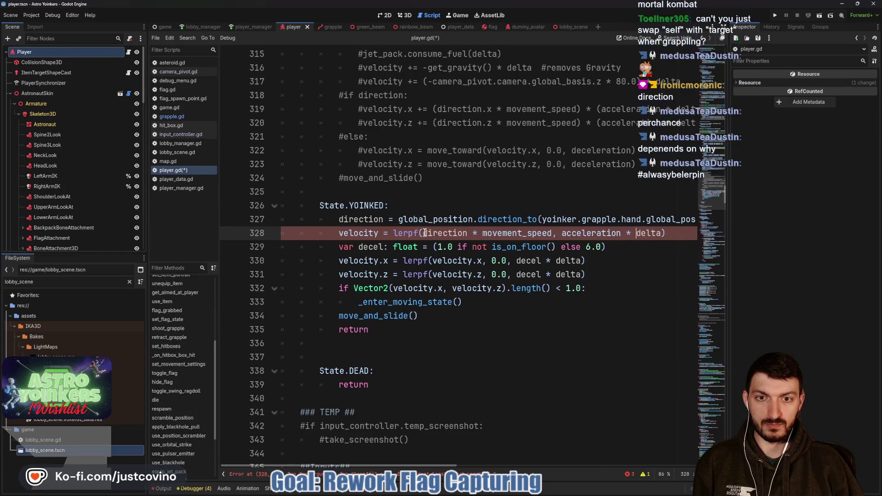
{"action": "type", "text": "velocity,"}
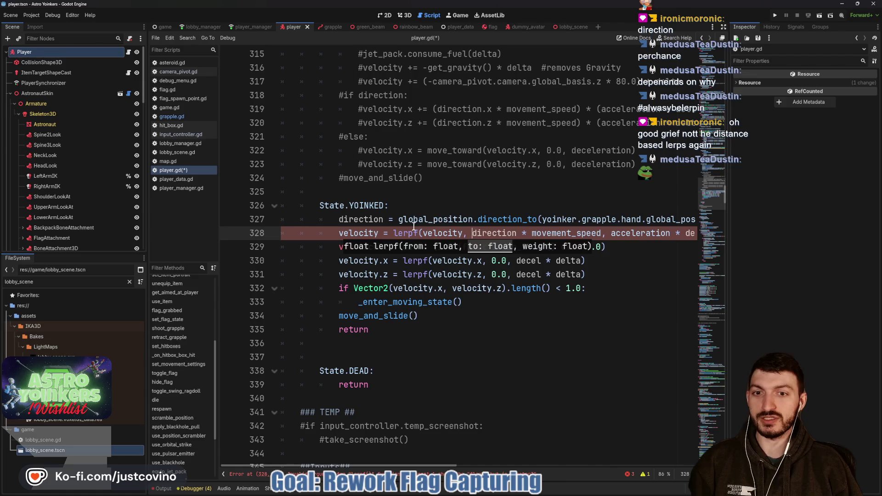
{"action": "left_click", "coordinate": [499, 235]}
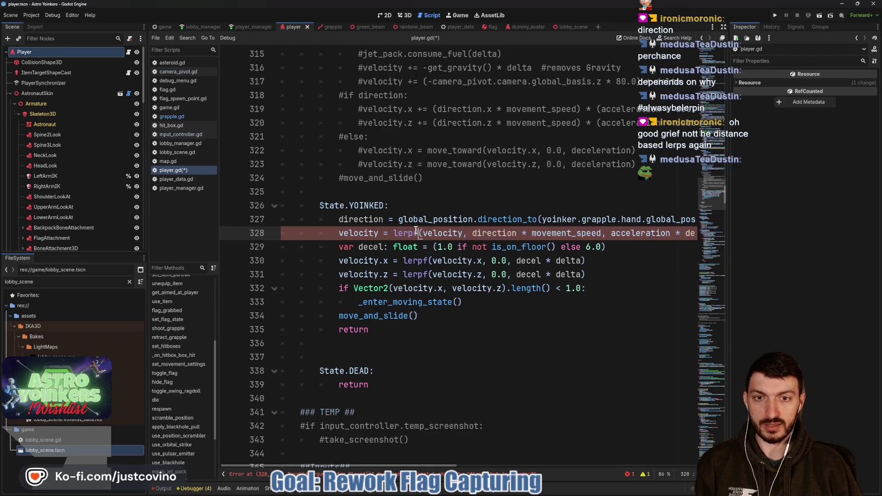
{"action": "left_click", "coordinate": [458, 220]}
{"action": "key", "text": "ctrl+s"}
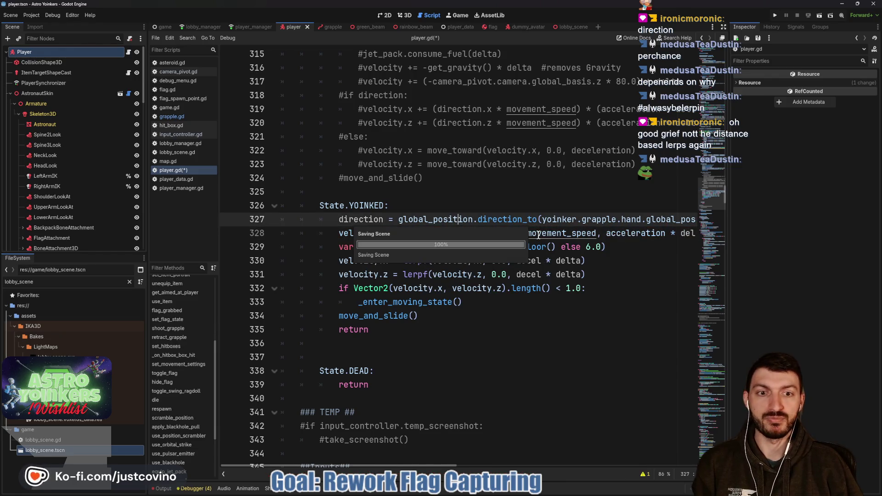
- Review decel lines 329–331 and clear the FileSystem dock filter to list all files
{"action": "mouse_move", "coordinate": [335, 247]}
{"action": "left_mouse_down"}
{"action": "mouse_move", "coordinate": [592, 261]}
{"action": "mouse_move", "coordinate": [615, 276]}
{"action": "left_mouse_up"}
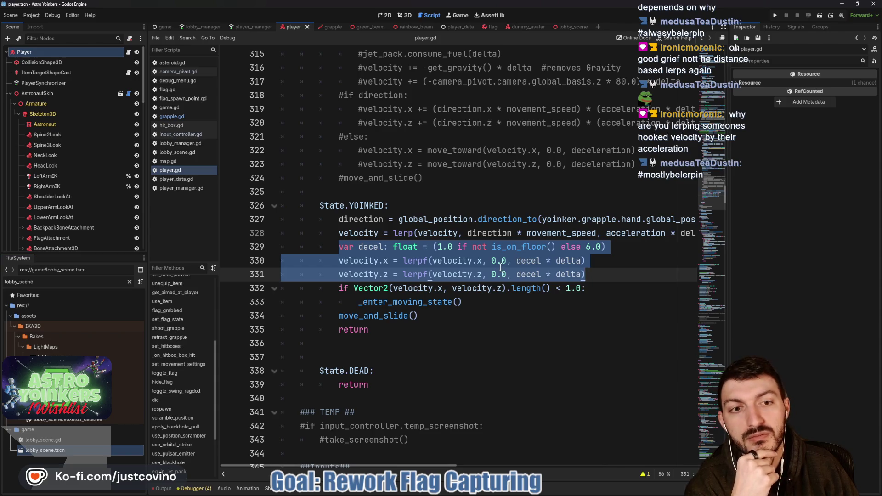
{"action": "double_click", "coordinate": [618, 234]}
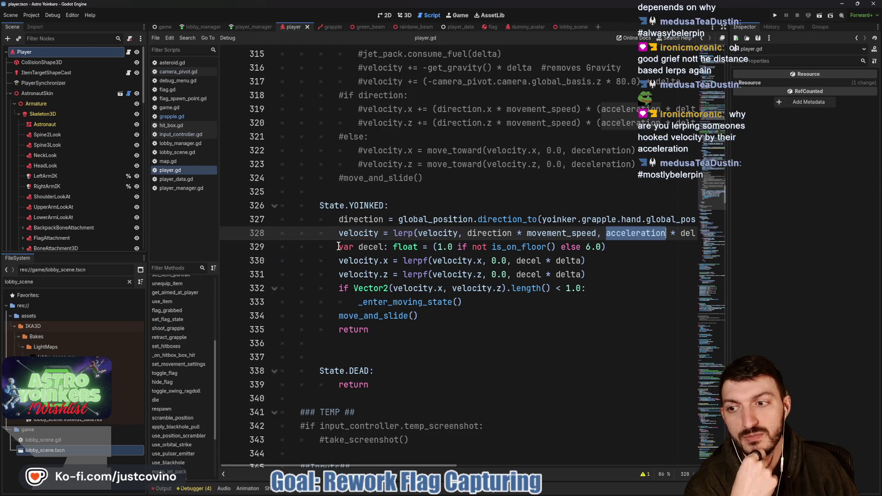
{"action": "left_click", "coordinate": [129, 282]}
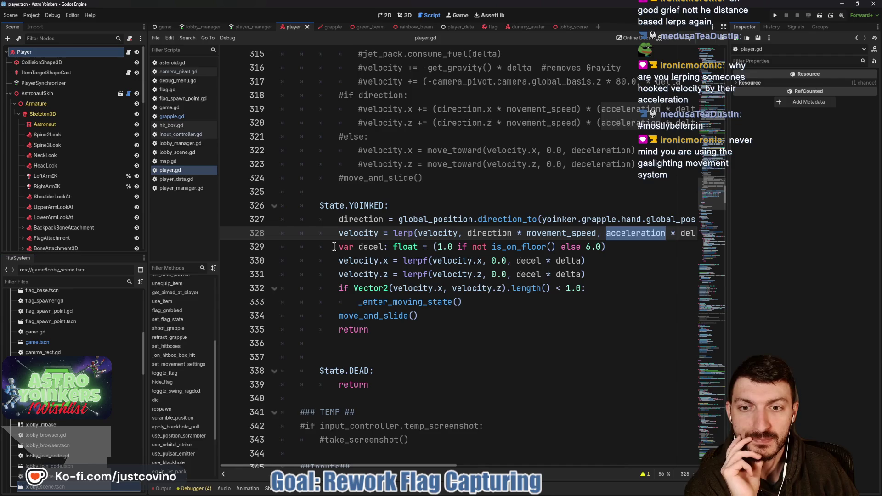
{"action": "left_click_drag", "start_coordinate": [339, 246], "coordinate": [627, 273]}
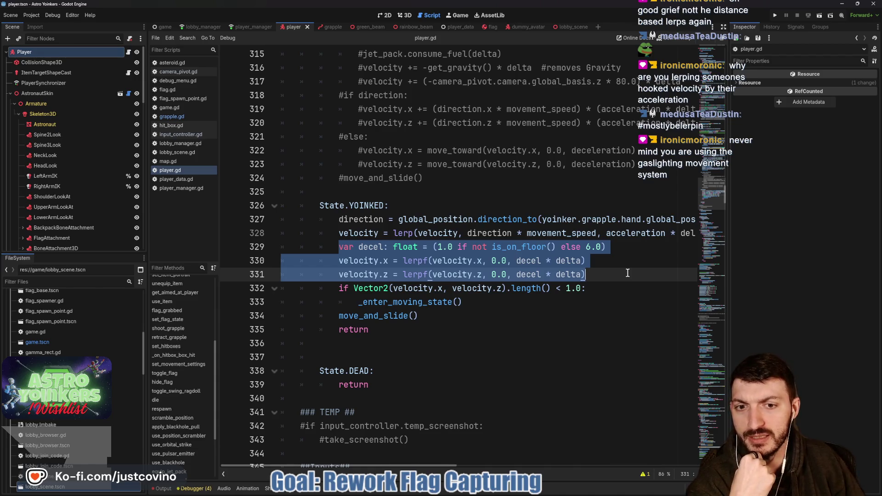
{"action": "double_click", "coordinate": [412, 288]}
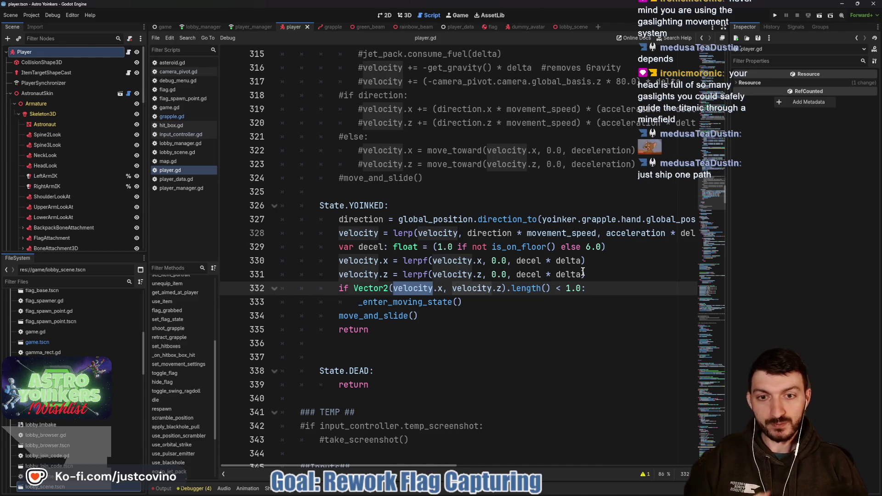
- Comment out lines 329–333, the old decel and moving-state check, with Ctrl+K
{"action": "mouse_move", "coordinate": [338, 246]}
{"action": "left_mouse_down"}
{"action": "mouse_move", "coordinate": [593, 263]}
{"action": "mouse_move", "coordinate": [593, 297]}
{"action": "left_mouse_up"}
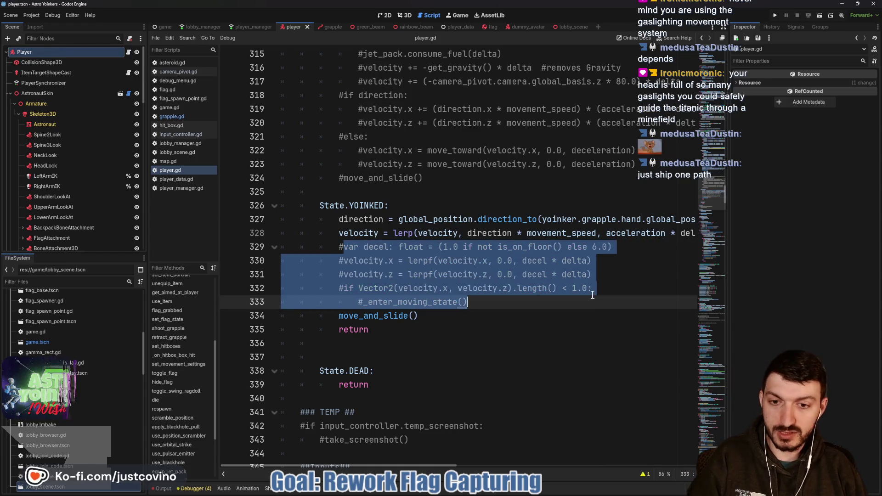
{"action": "key", "text": "ctrl+k"}
{"action": "left_click", "coordinate": [569, 300]}
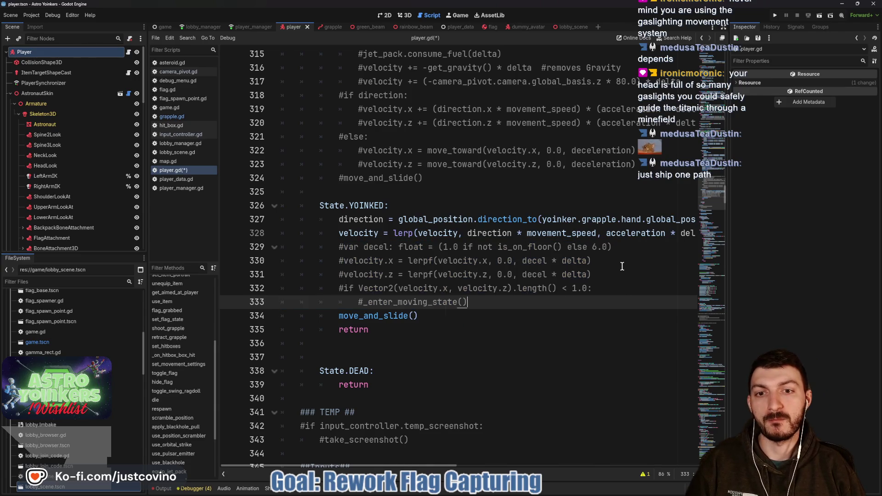